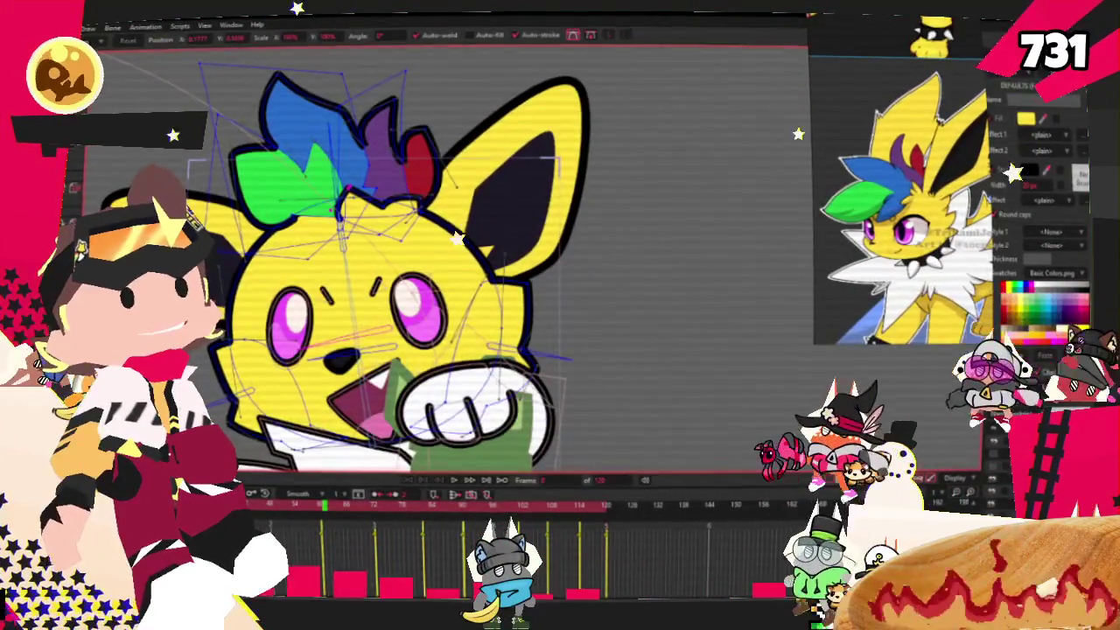
Step: Select the blue and green hair tuft points and move them to the left
key("g")
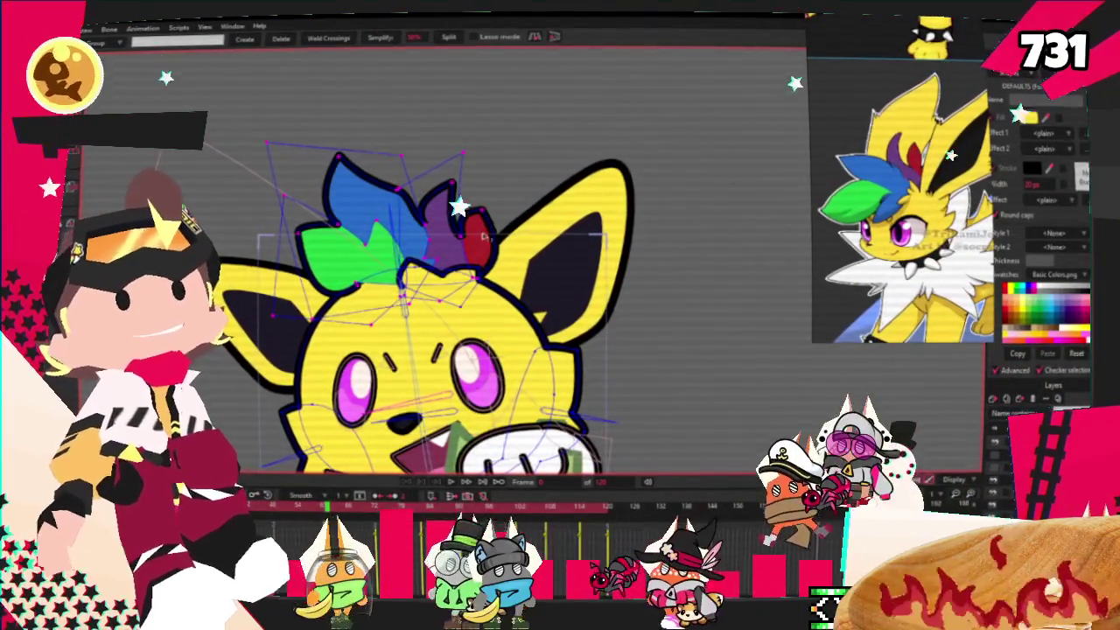
key("t")
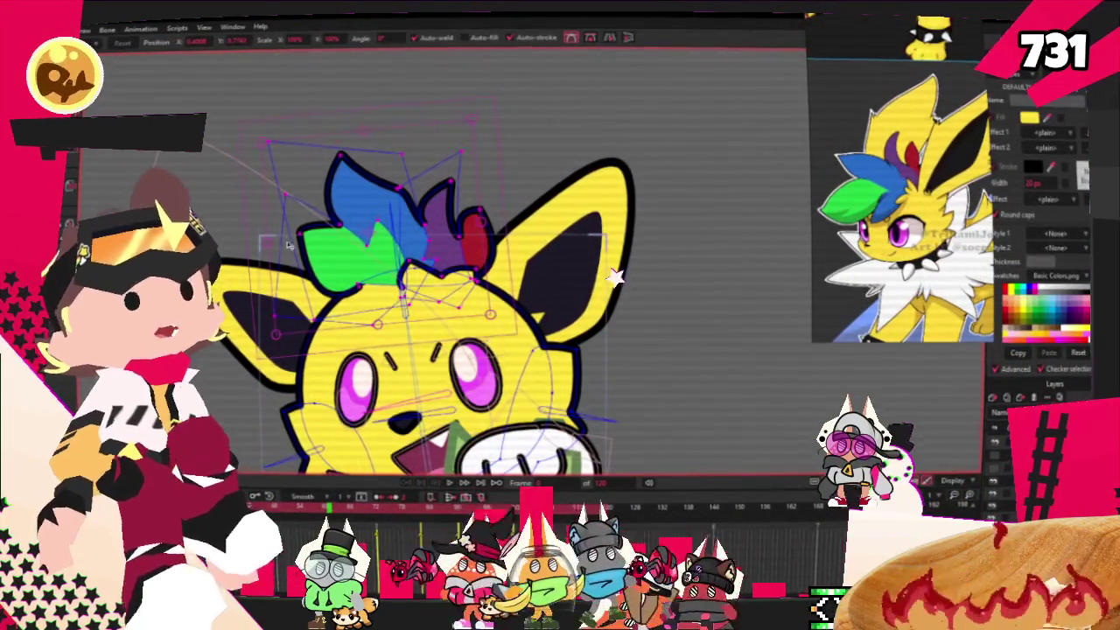
left_click_drag(289, 245, 261, 247)
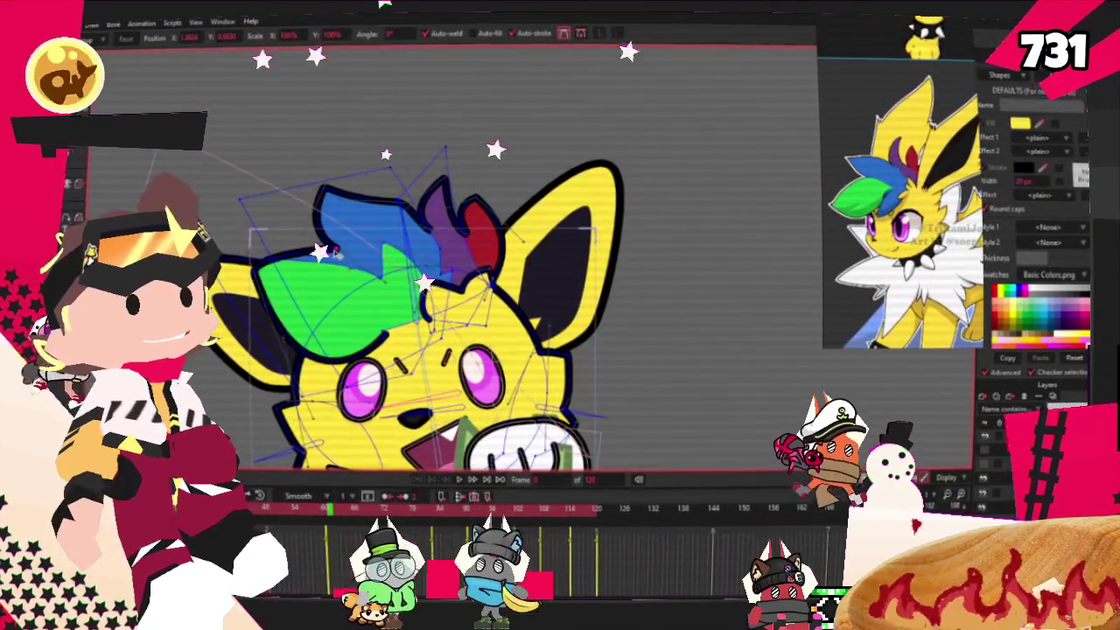
Step: Zoom in on the head and drag its points down and left into the new pose
scroll(344, 259, "up", 3)
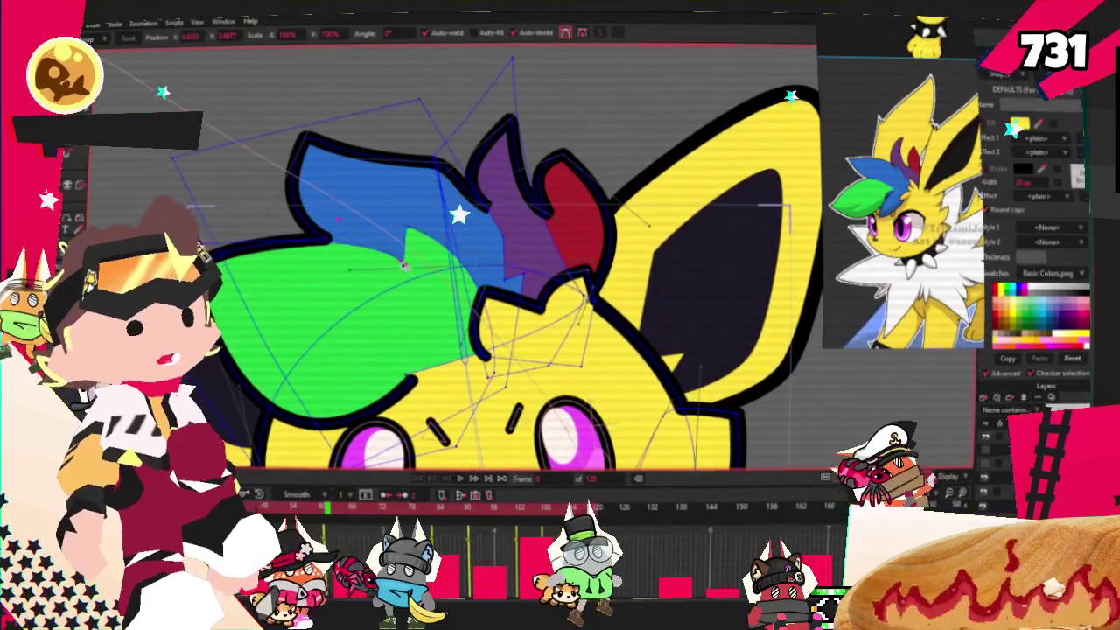
scroll(407, 266, "down", 3)
scroll(394, 218, "up", 2)
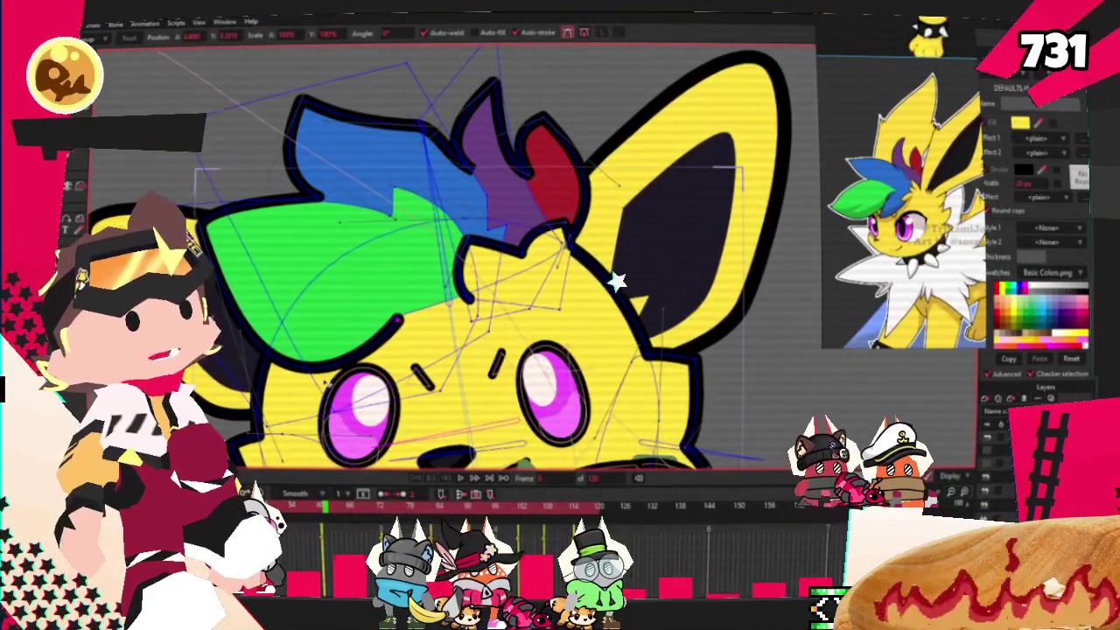
scroll(271, 262, "down", 2)
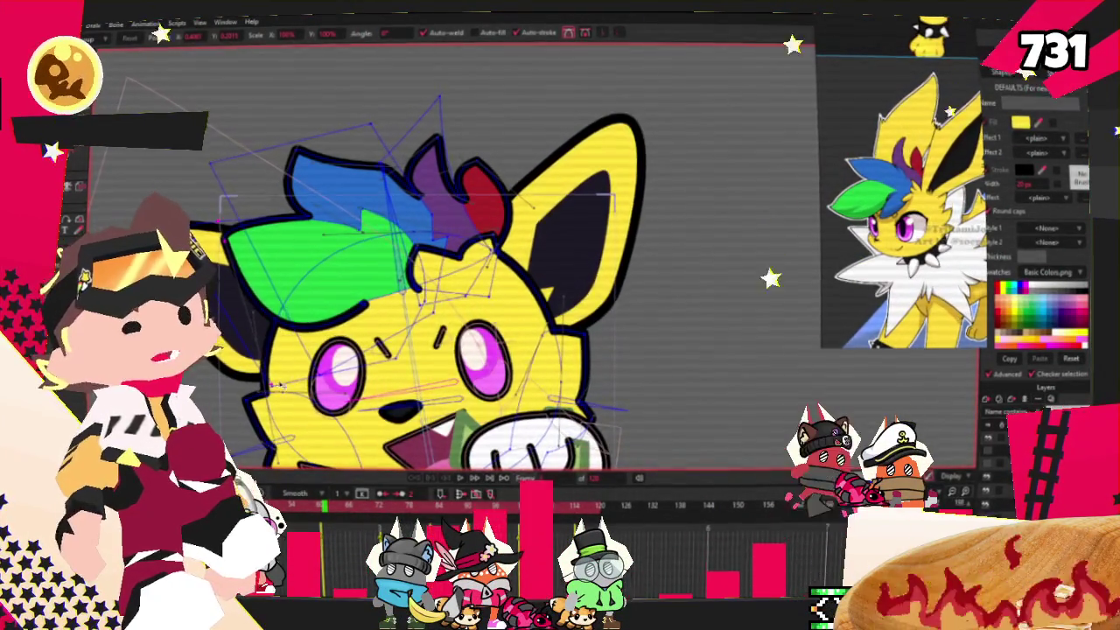
scroll(313, 212, "up", 2)
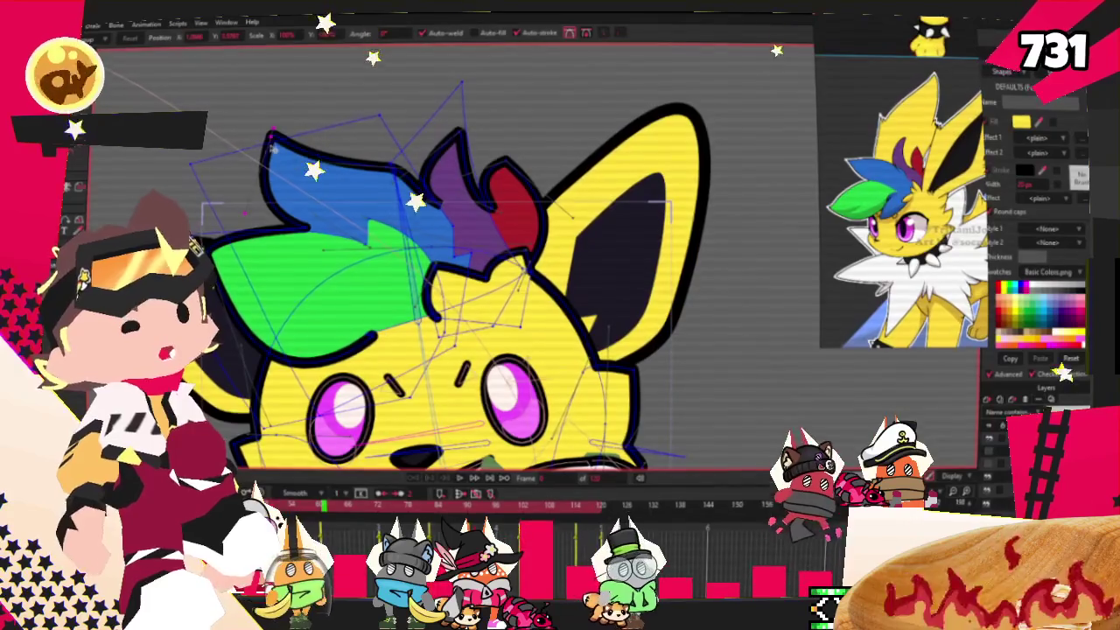
scroll(383, 92, "down", 3)
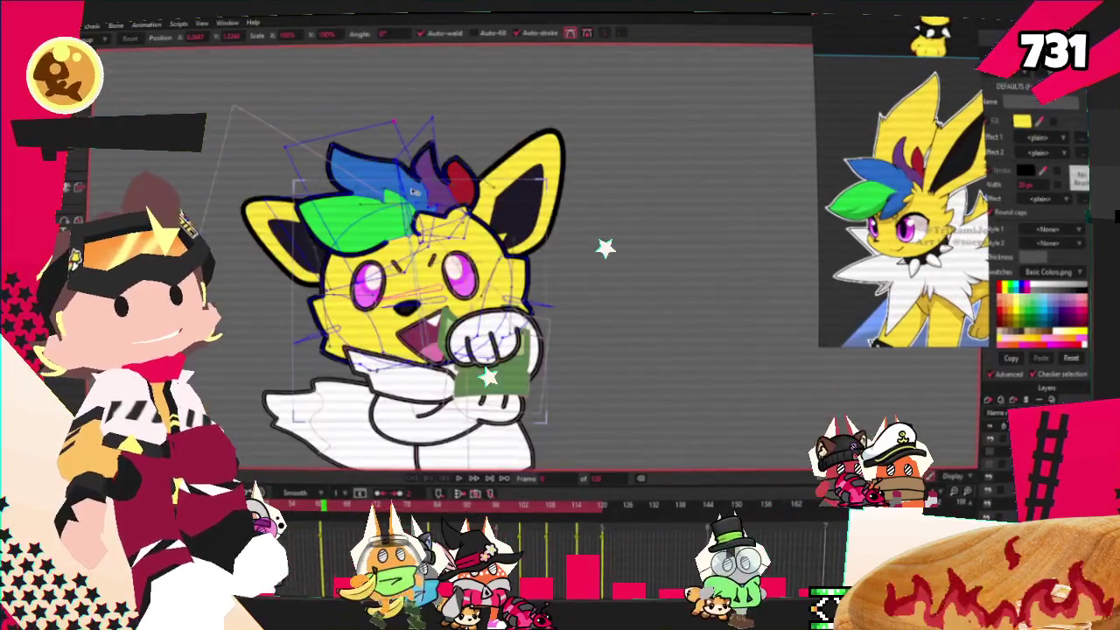
scroll(367, 122, "up", 3)
scroll(358, 149, "up", 2)
scroll(345, 171, "down", 2)
scroll(346, 172, "up", 3)
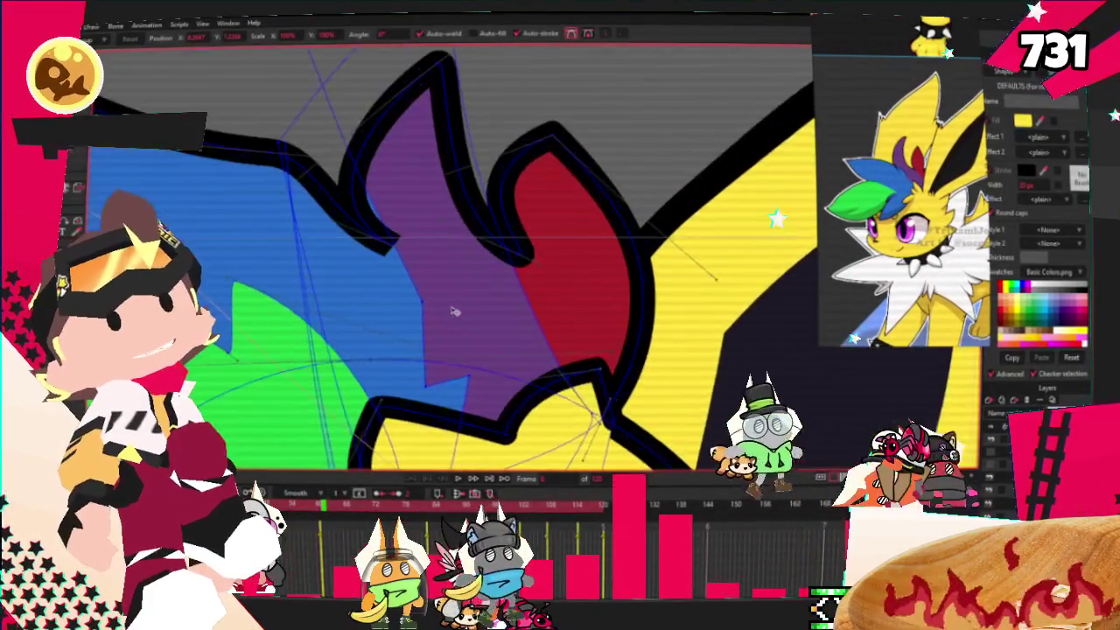
scroll(345, 101, "down", 2)
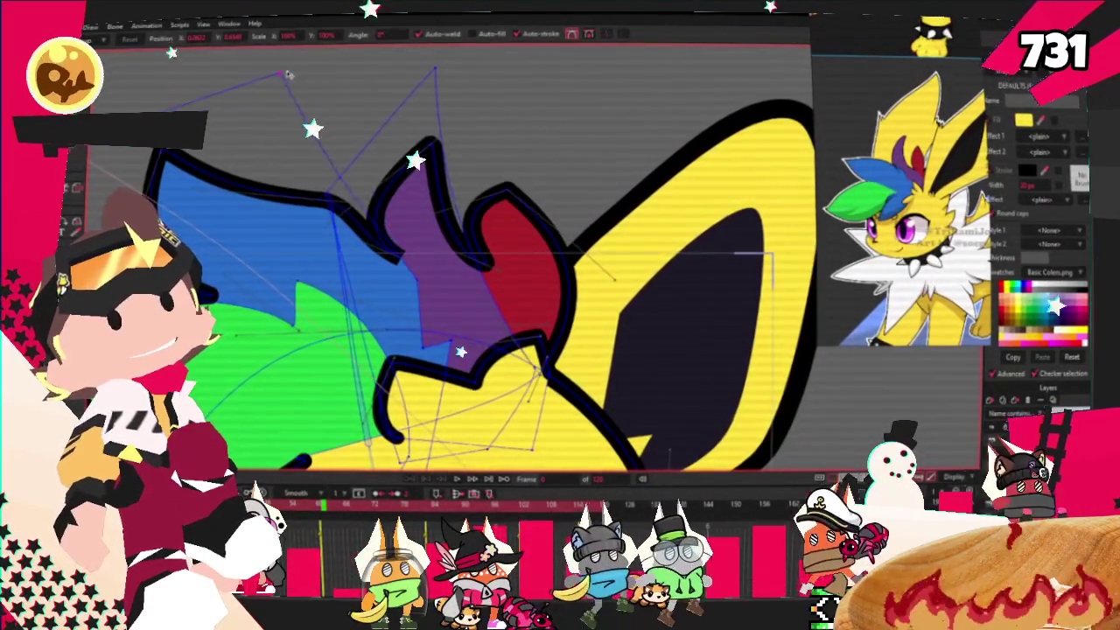
scroll(337, 219, "down", 3)
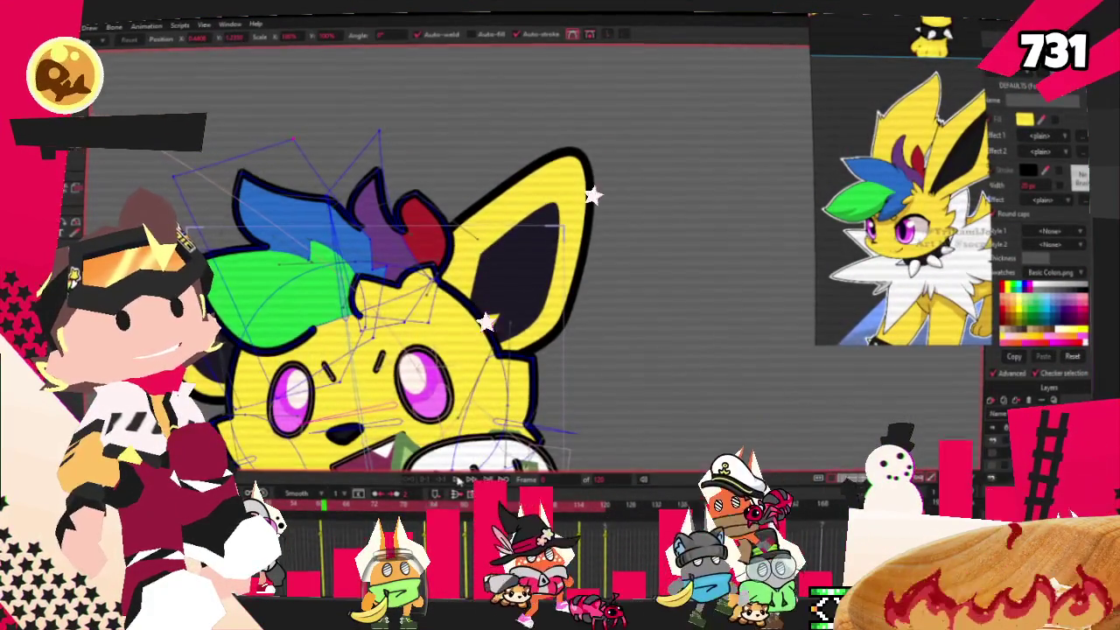
left_click_drag(411, 288, 398, 360)
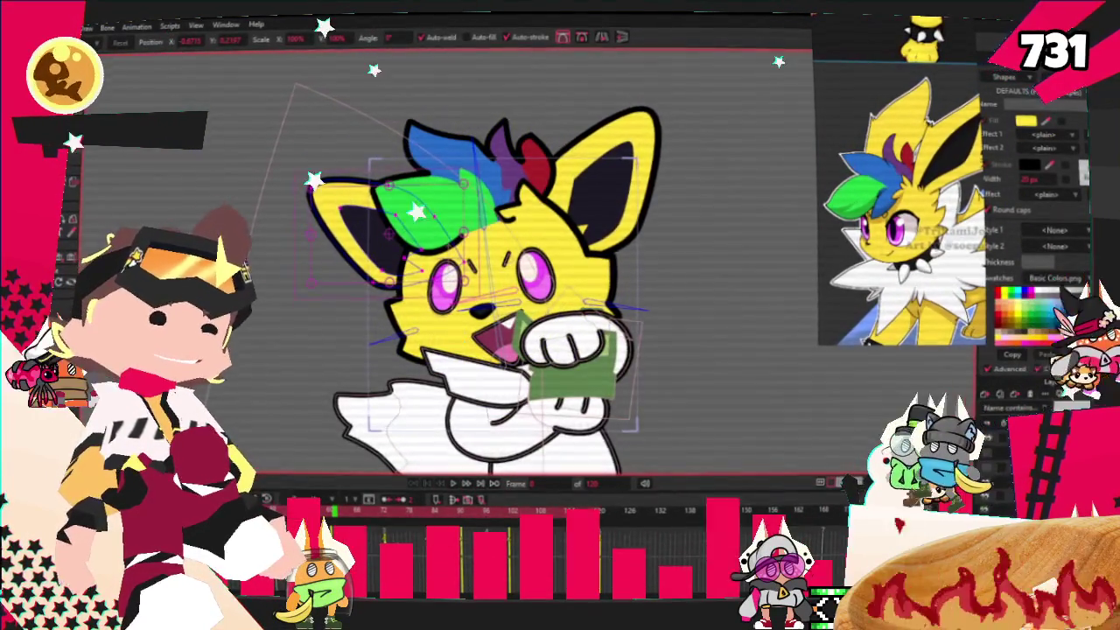
Step: Start playback to watch the character move with the green bill
left_click(459, 486)
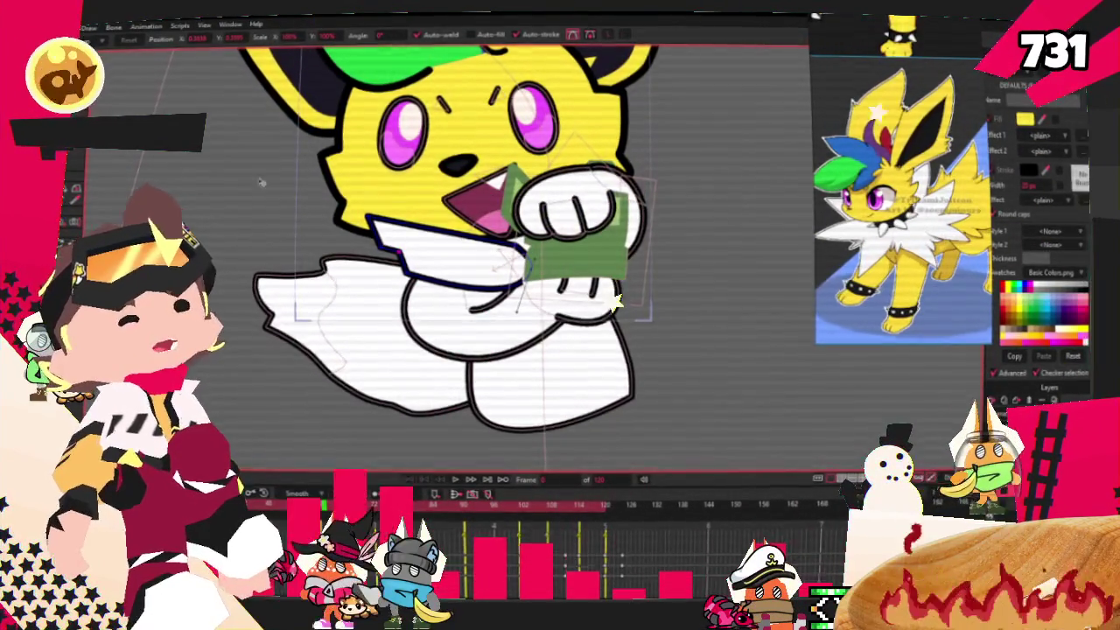
Step: Add points and adjust curvature along the green bill and arm outline under the paw
scroll(426, 271, "up", 3)
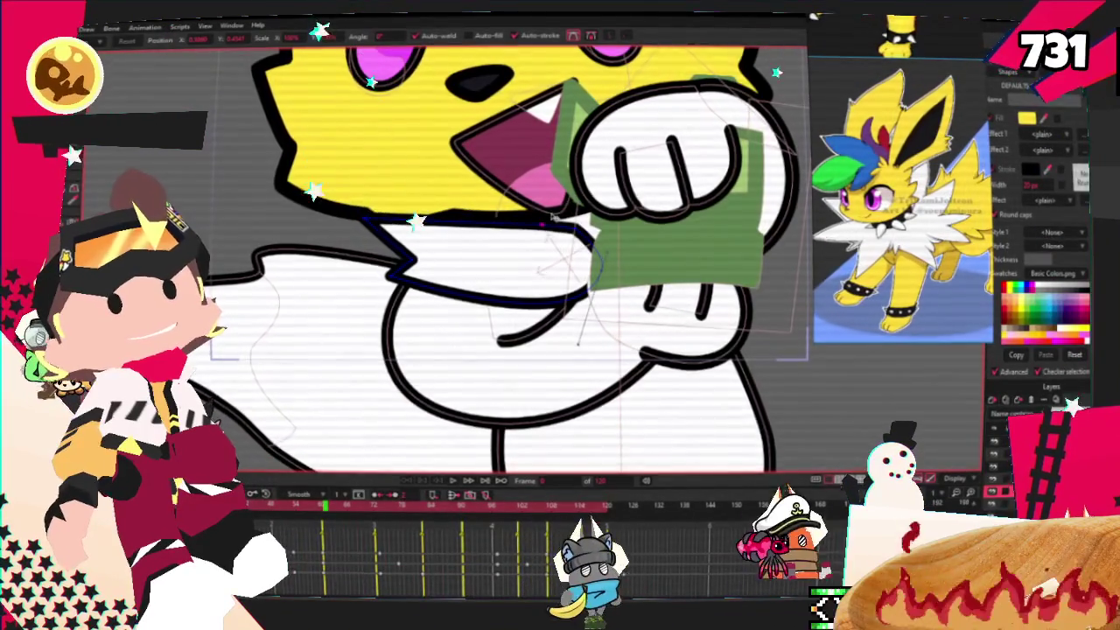
scroll(558, 223, "down", 1)
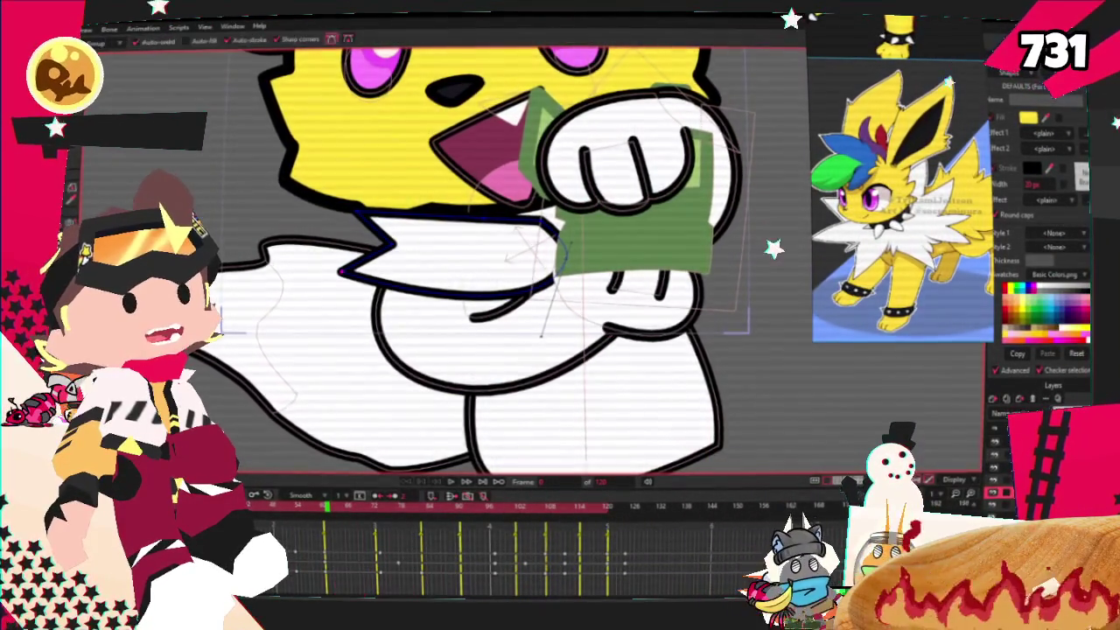
scroll(476, 278, "up", 1)
key("a")
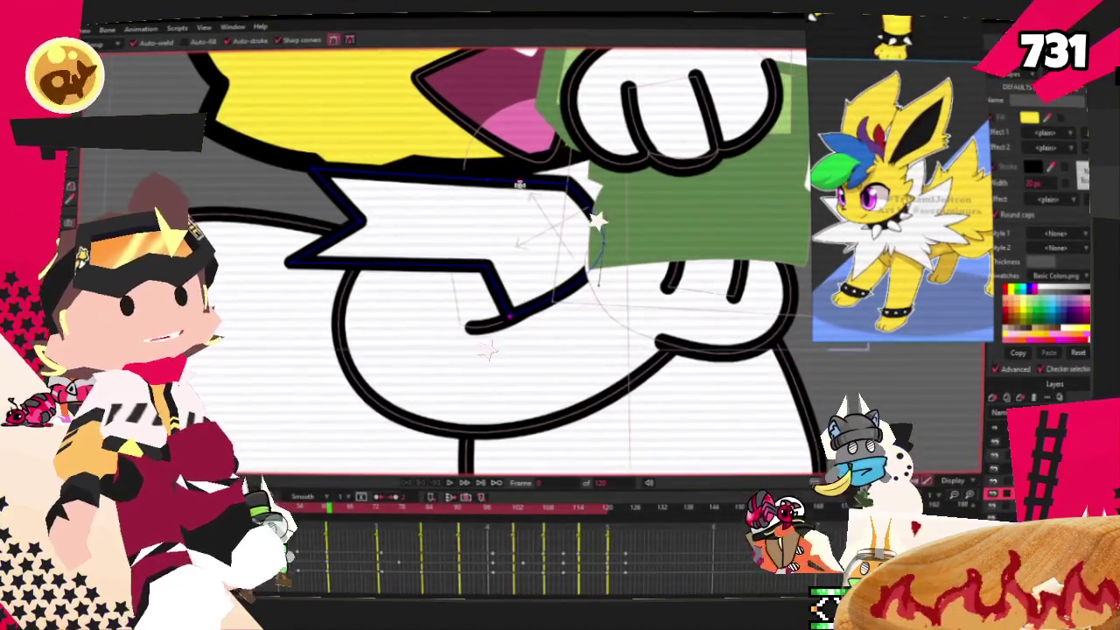
scroll(417, 315, "up", 2)
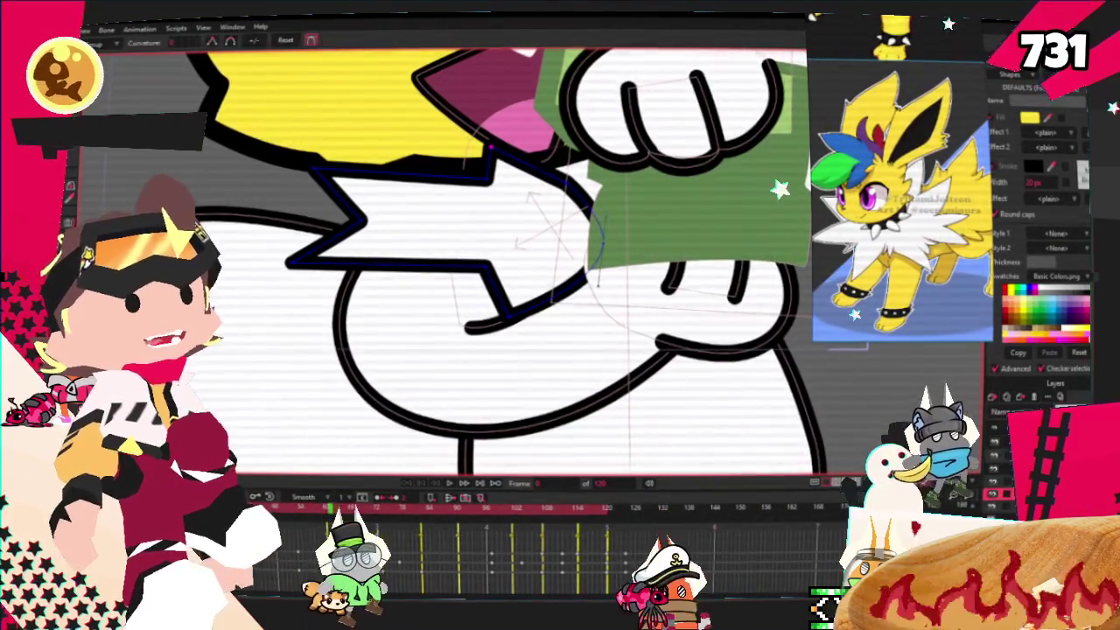
scroll(417, 315, "down", 1)
key("c")
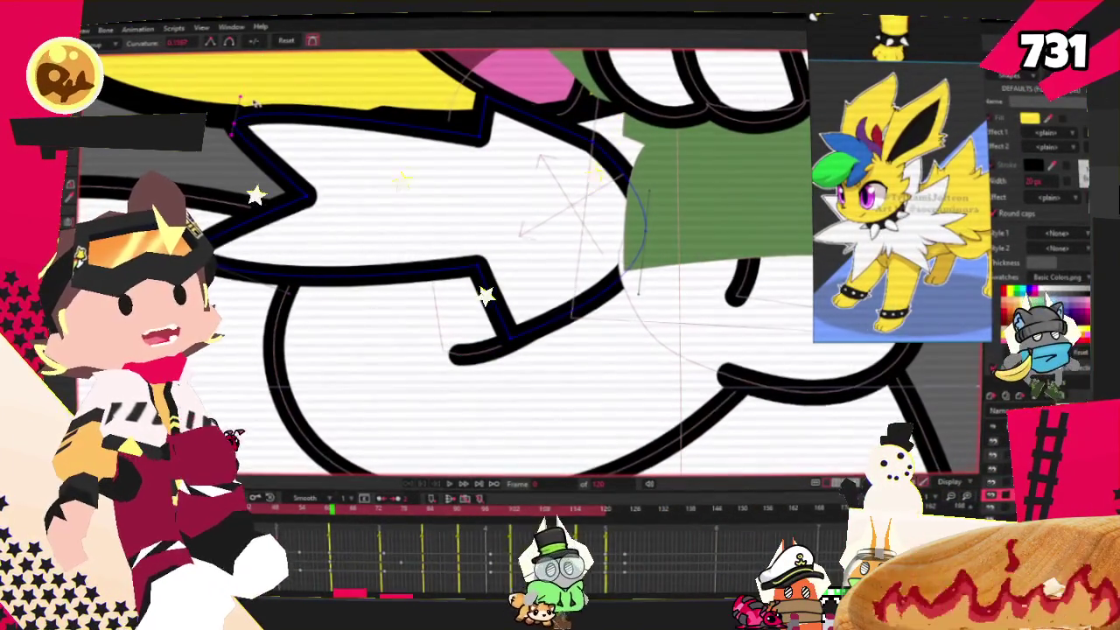
scroll(507, 123, "up", 1)
scroll(507, 122, "down", 2)
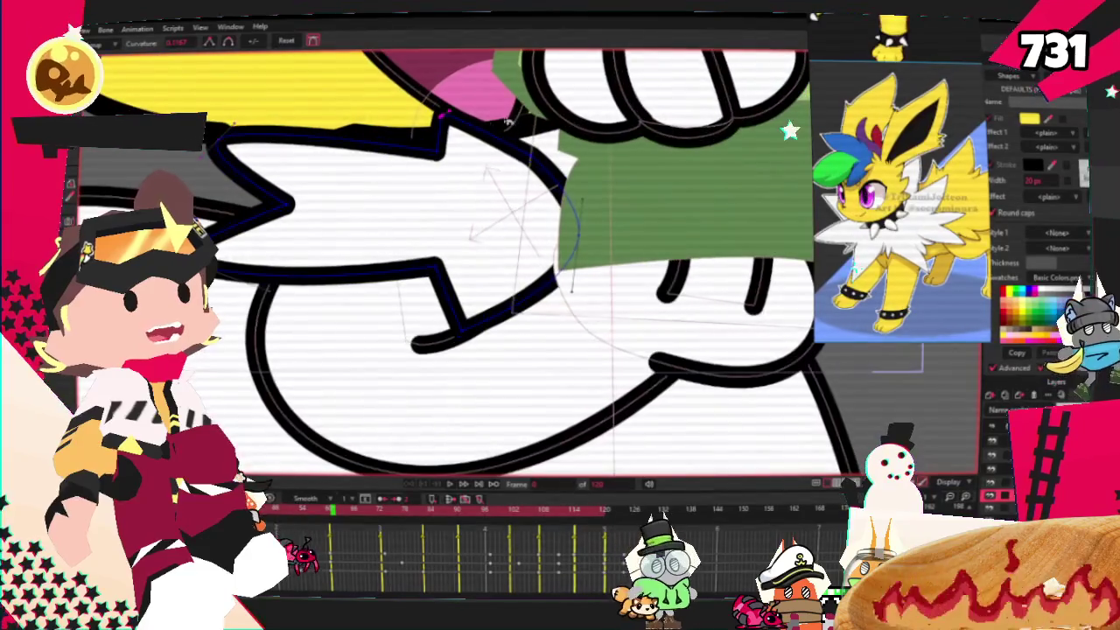
scroll(507, 123, "down", 1)
scroll(431, 186, "down", 2)
key("a")
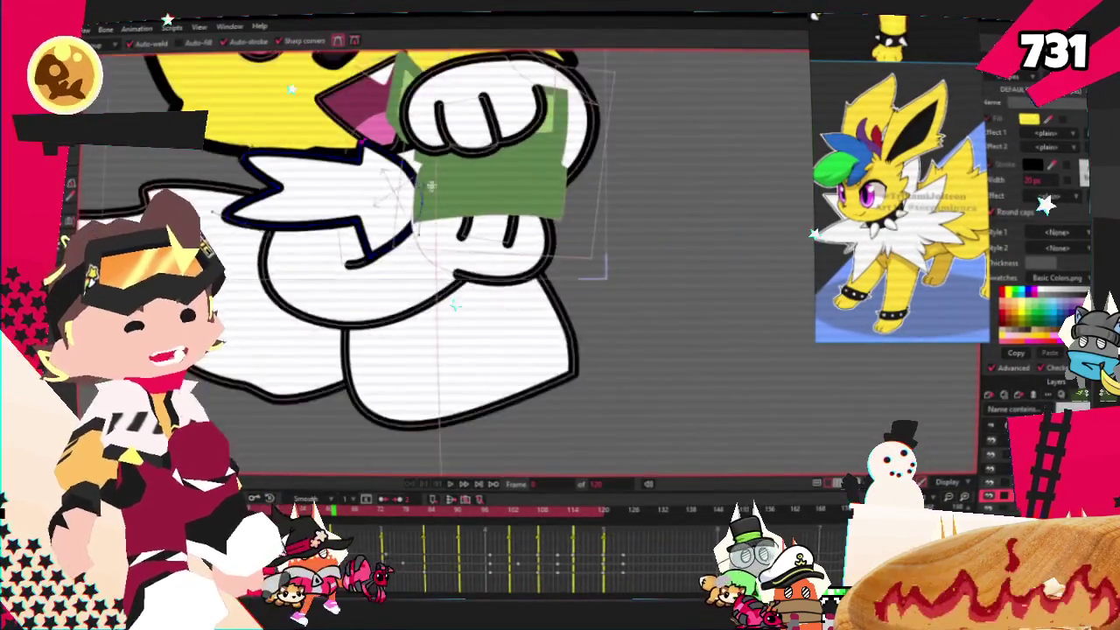
scroll(431, 186, "up", 2)
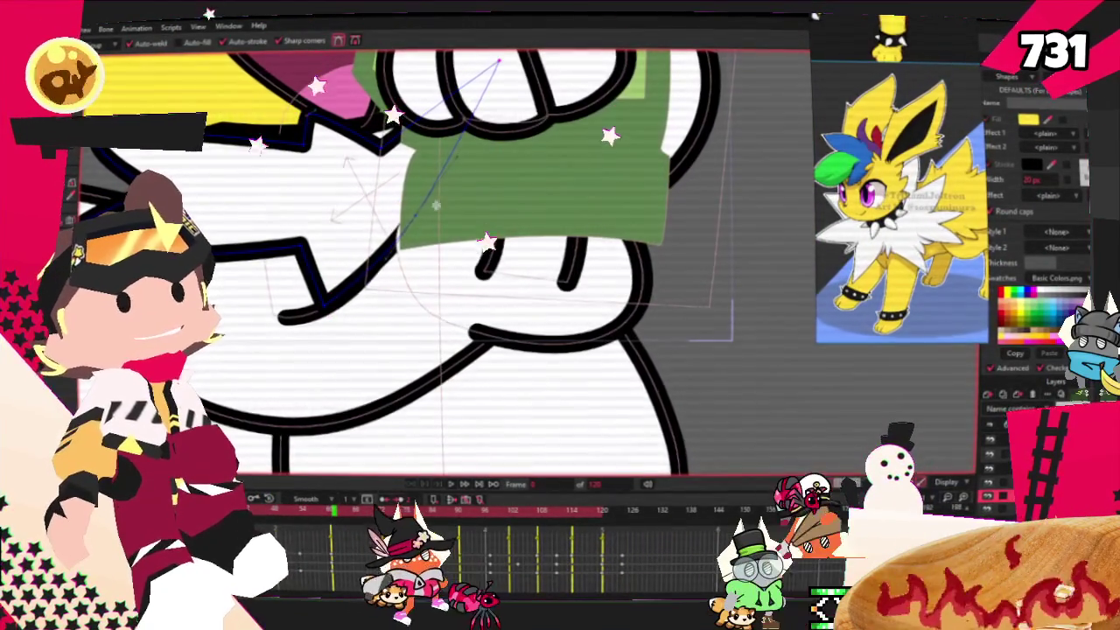
key("c")
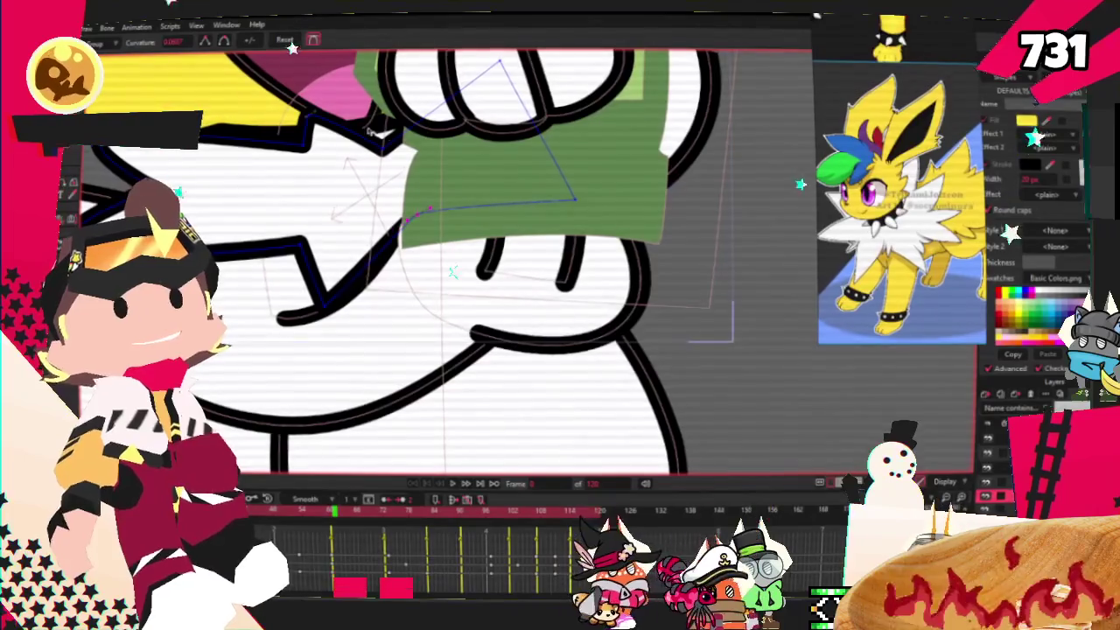
Step: Return to Transform Points and Select Points, then play the animation to check the motion
key("t")
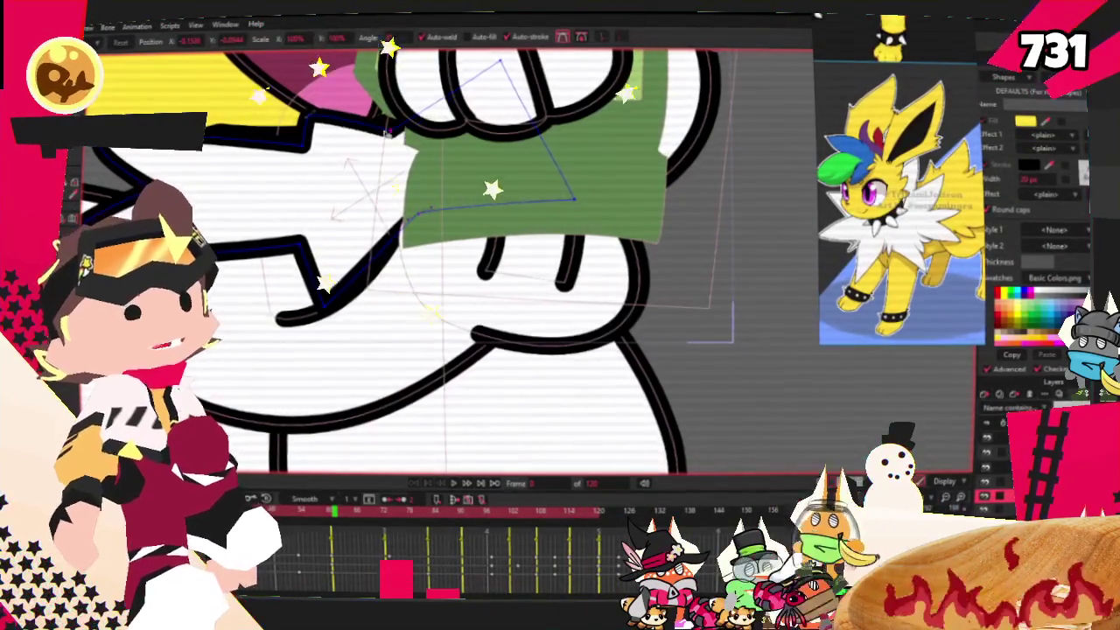
scroll(385, 130, "down", 2)
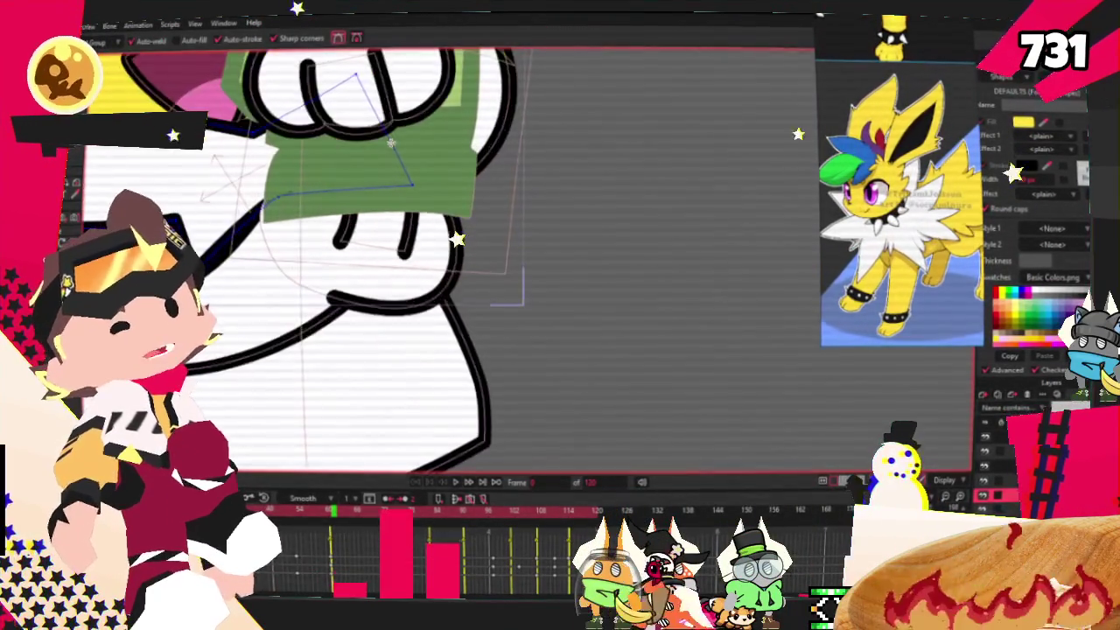
scroll(360, 148, "down", 2)
key("g")
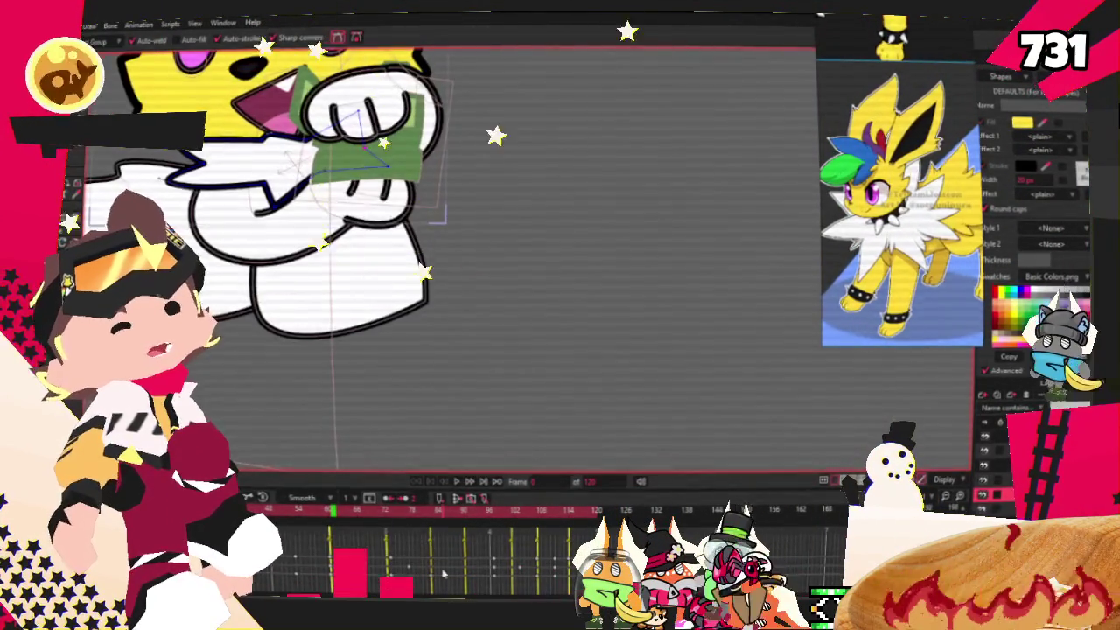
key("space")
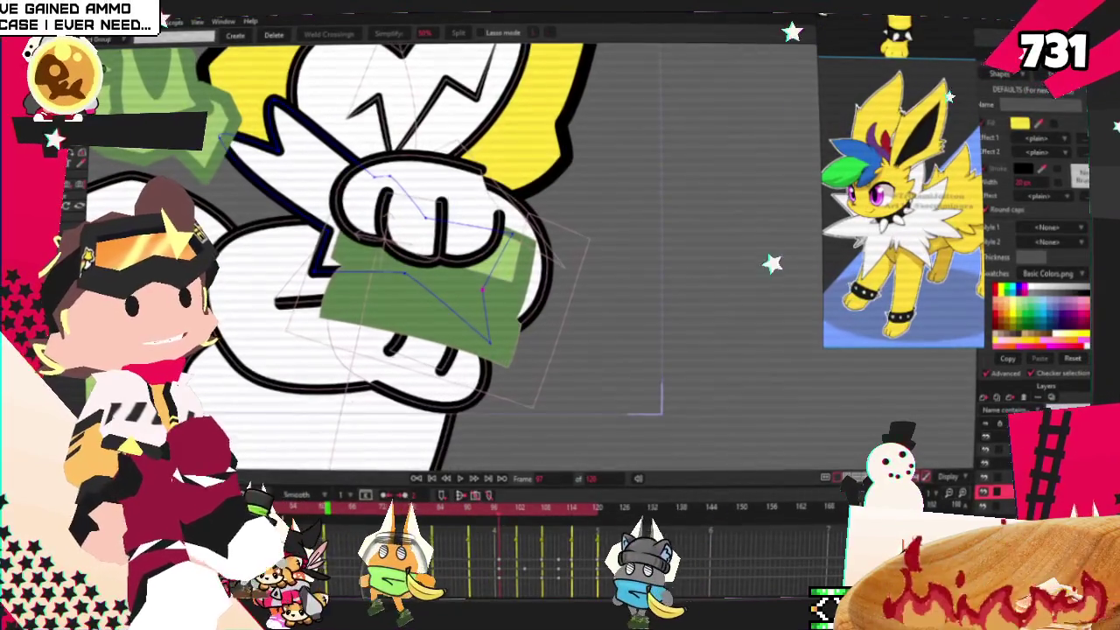
Step: Switch to Transform Layer and play the animation of bills flying around the character
key("m")
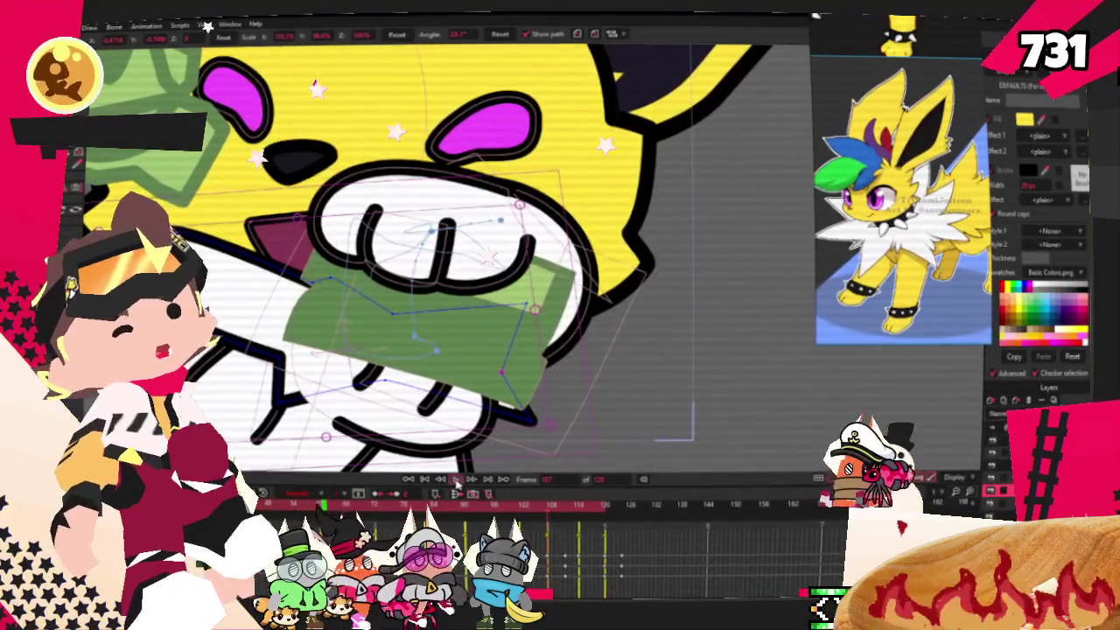
left_click(456, 481)
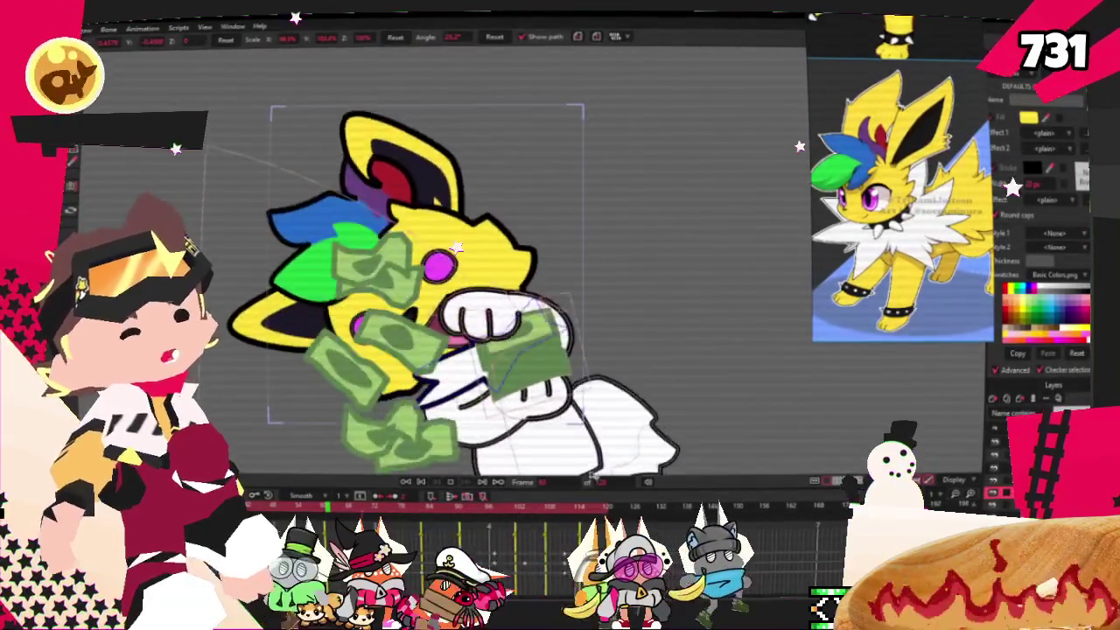
Step: Stop playback and scrub through the frames to preview the paw and money motion
left_click(543, 515)
scroll(536, 391, "up", 2)
scroll(536, 392, "up", 2)
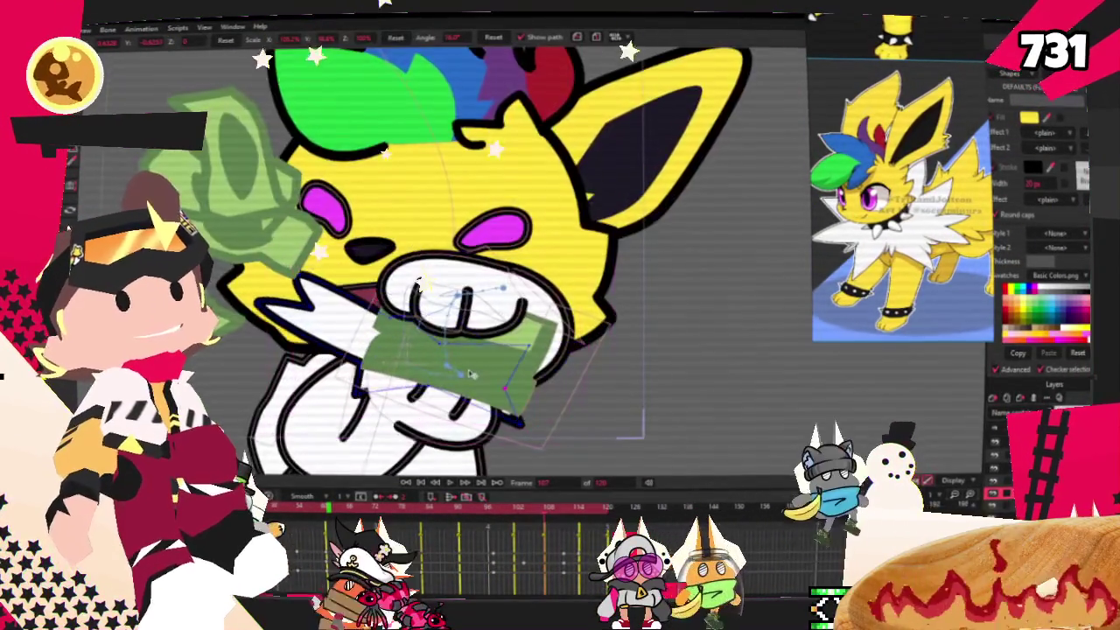
key("ctrl+Left")
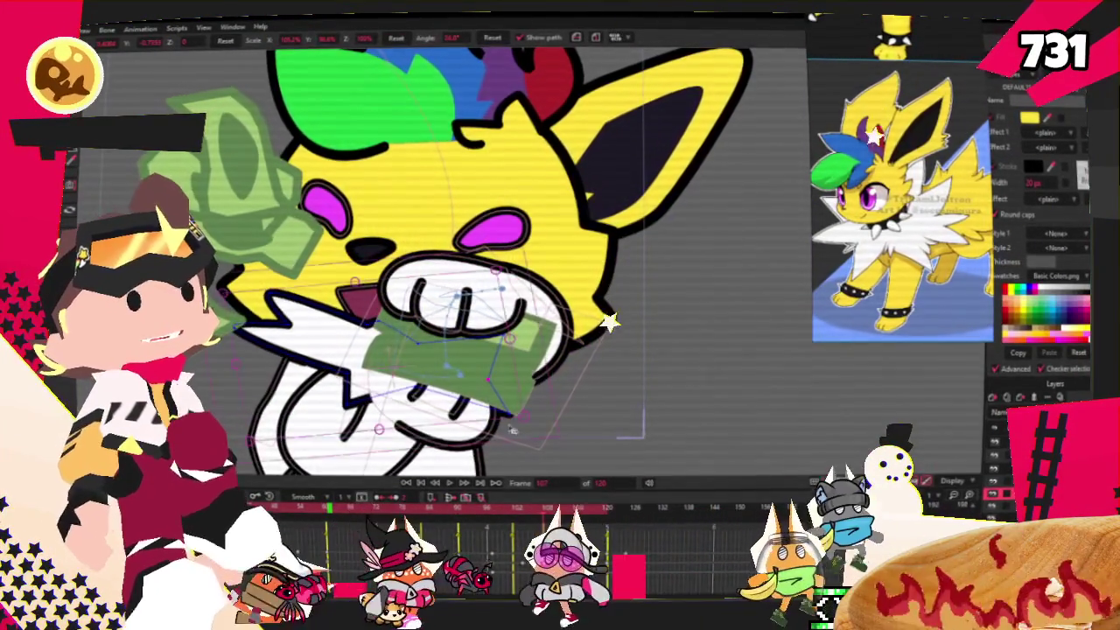
mouse_move(542, 515)
left_mouse_down()
mouse_move(496, 515)
mouse_move(562, 520)
left_mouse_up()
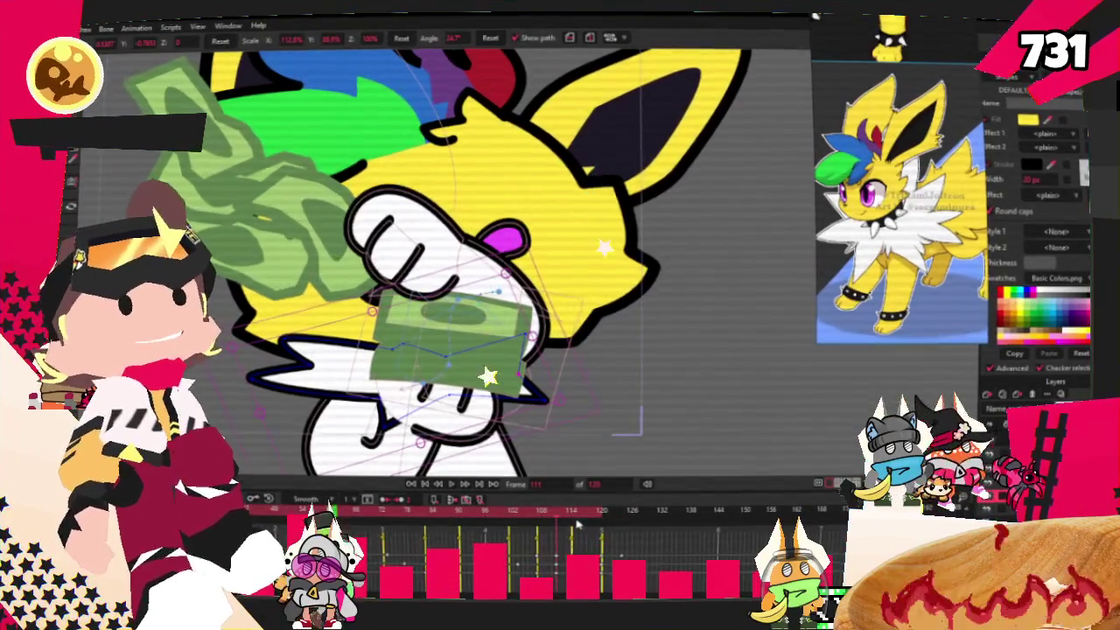
mouse_move(574, 521)
left_mouse_down()
mouse_move(625, 501)
mouse_move(353, 510)
mouse_move(391, 512)
left_mouse_up()
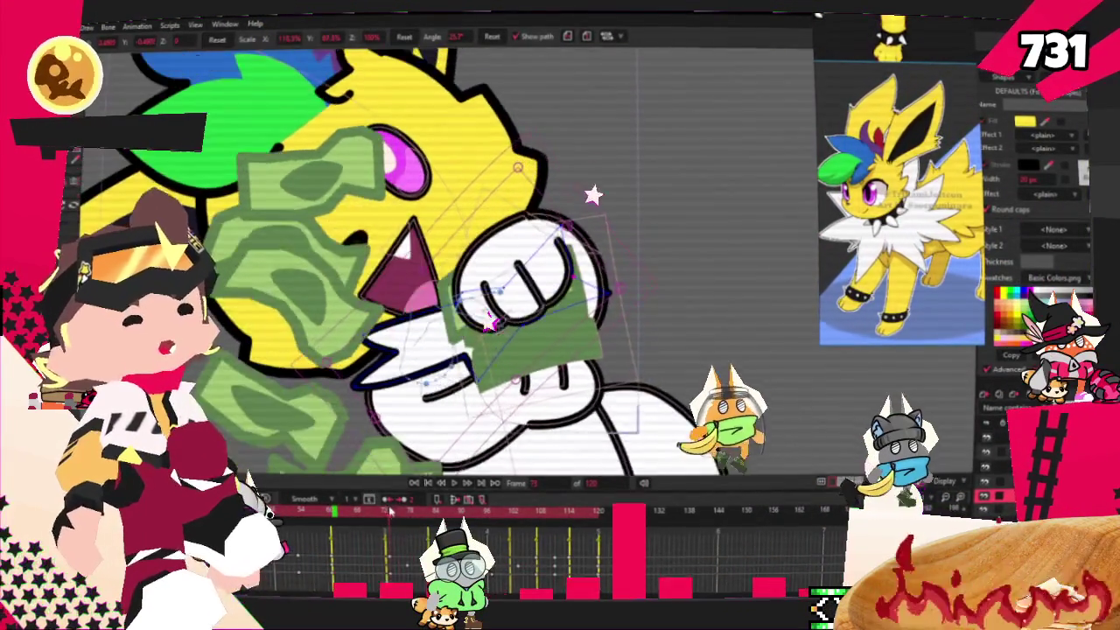
Step: Raise the paw slightly over the mouth and scrub back through the frames to review
left_click_drag(624, 357, 616, 339)
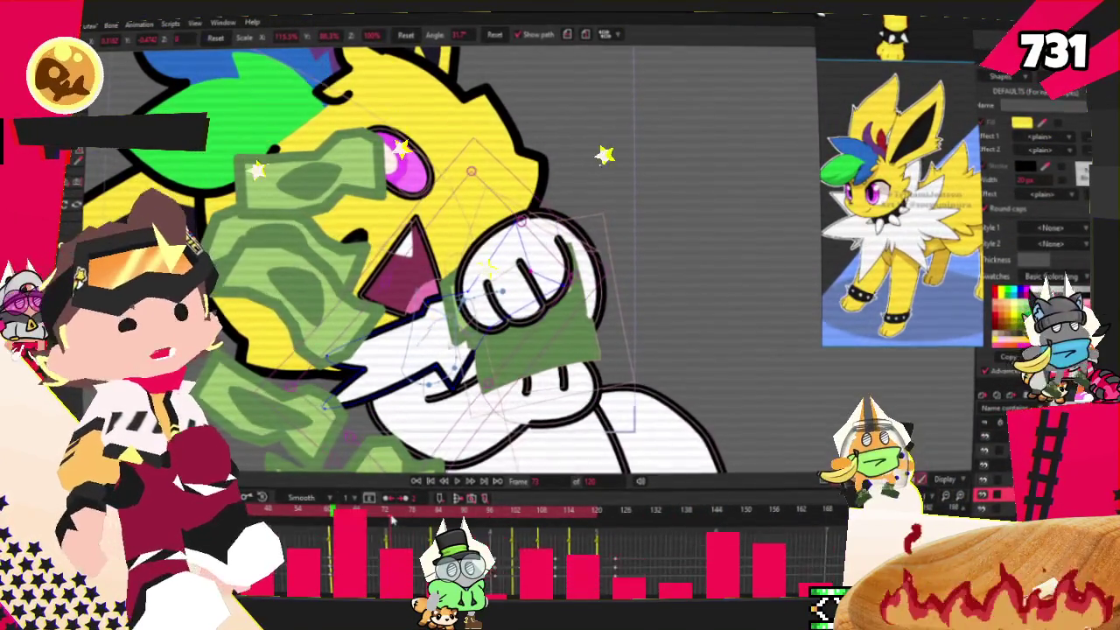
left_click_drag(391, 519, 385, 514)
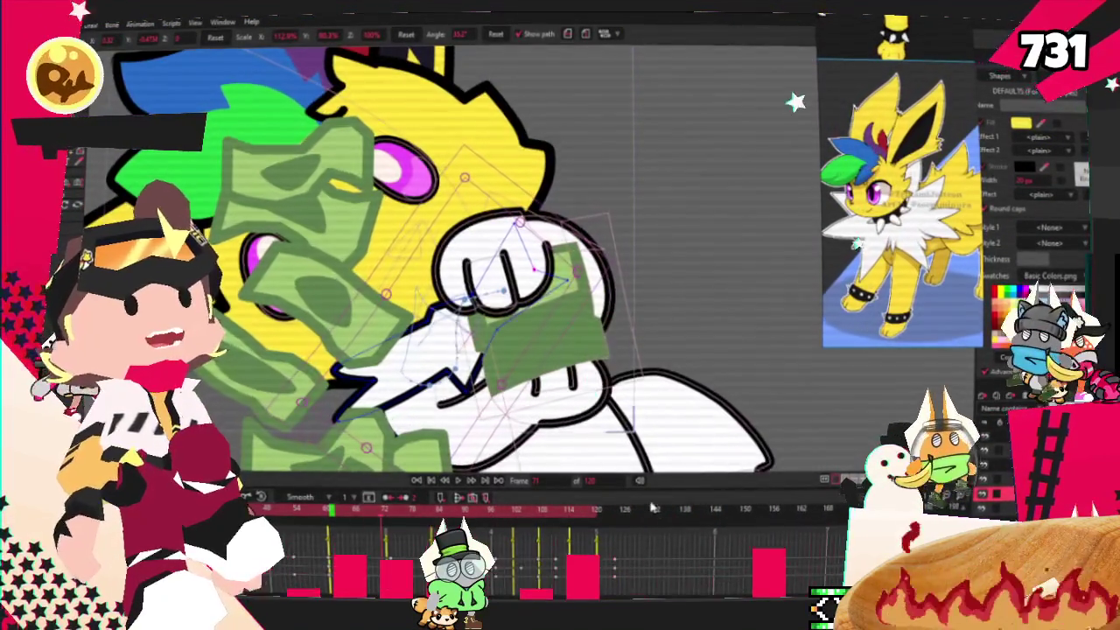
scroll(803, 291, "down", 2)
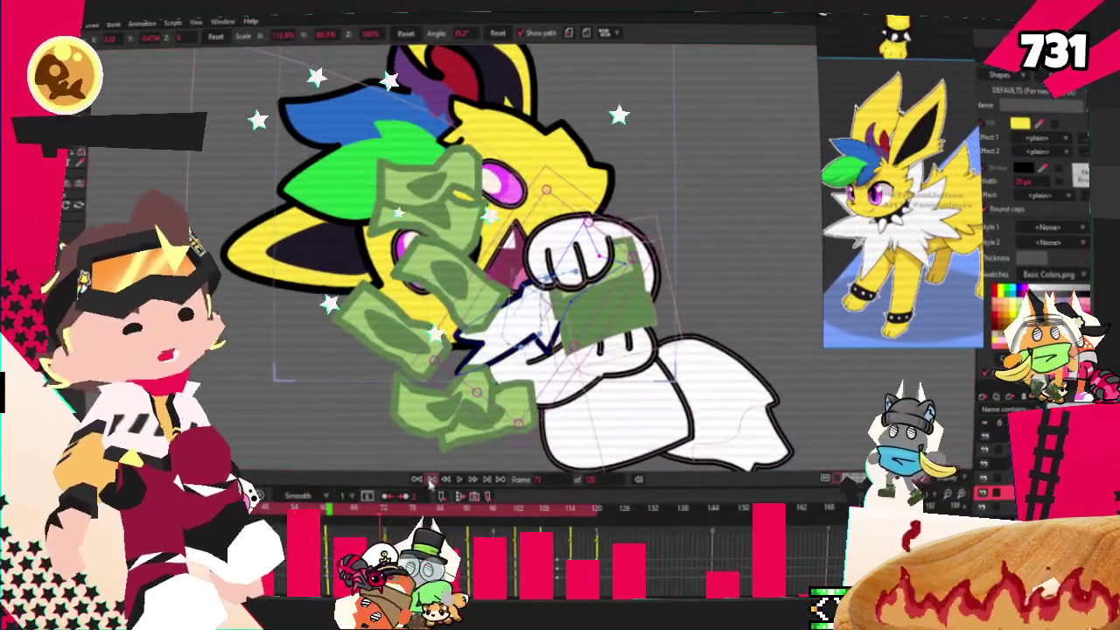
scroll(569, 302, "up", 3)
scroll(612, 311, "up", 2)
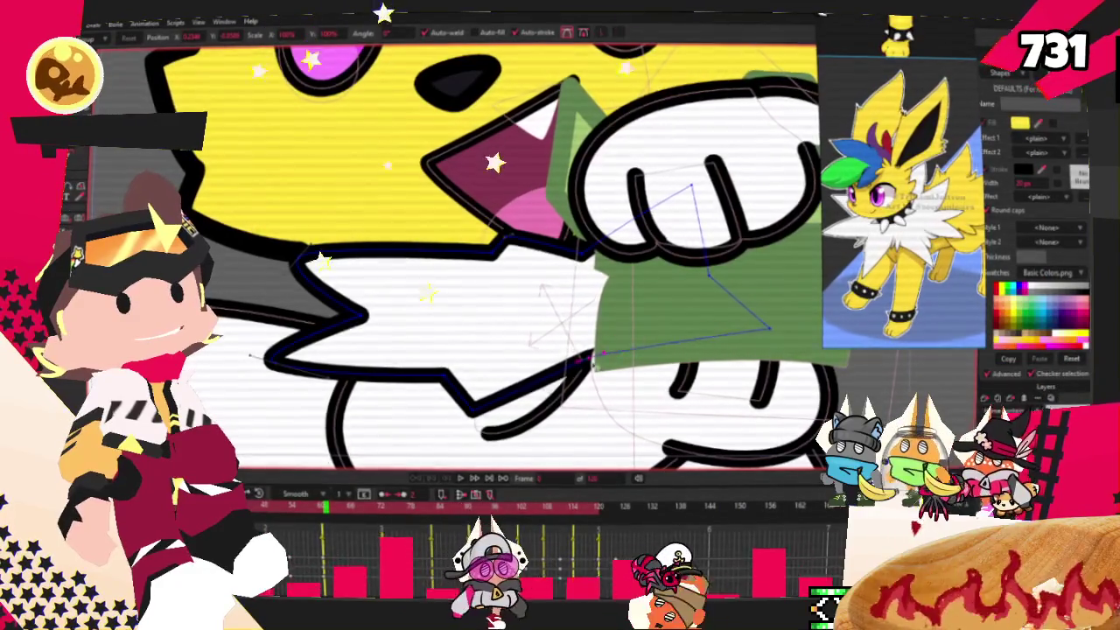
scroll(322, 231, "down", 1)
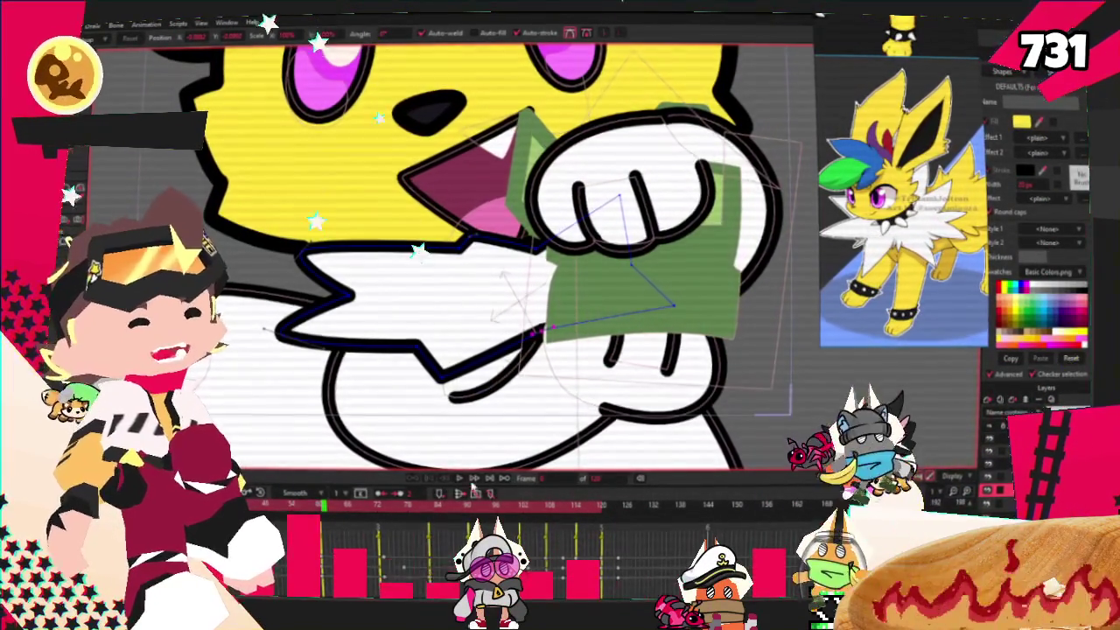
scroll(429, 315, "down", 3)
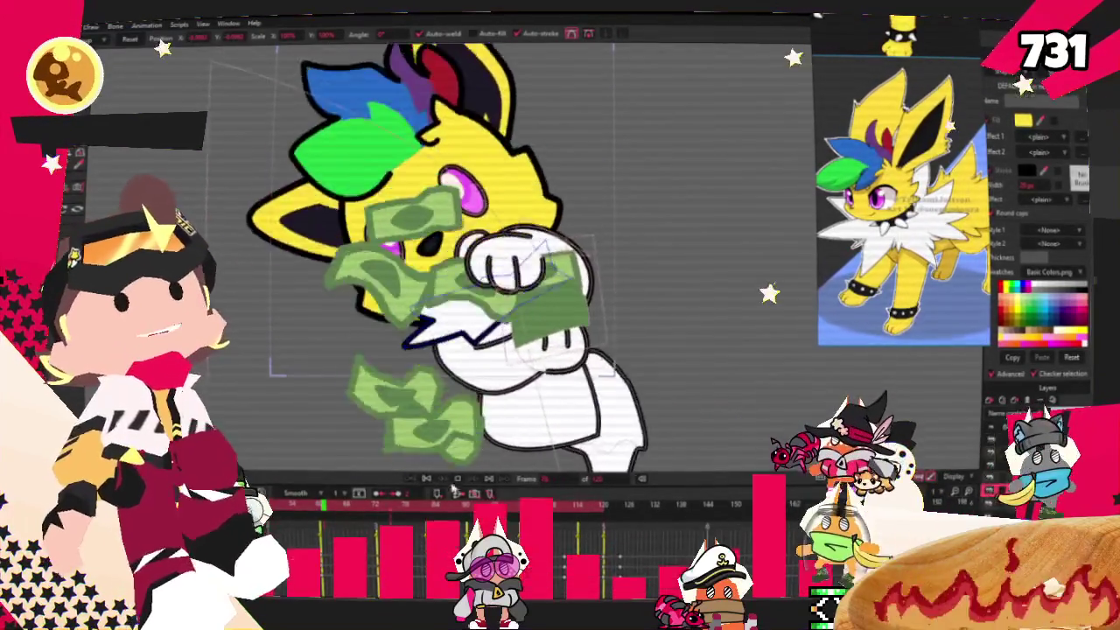
scroll(437, 350, "up", 2)
scroll(442, 306, "up", 2)
scroll(446, 285, "up", 2)
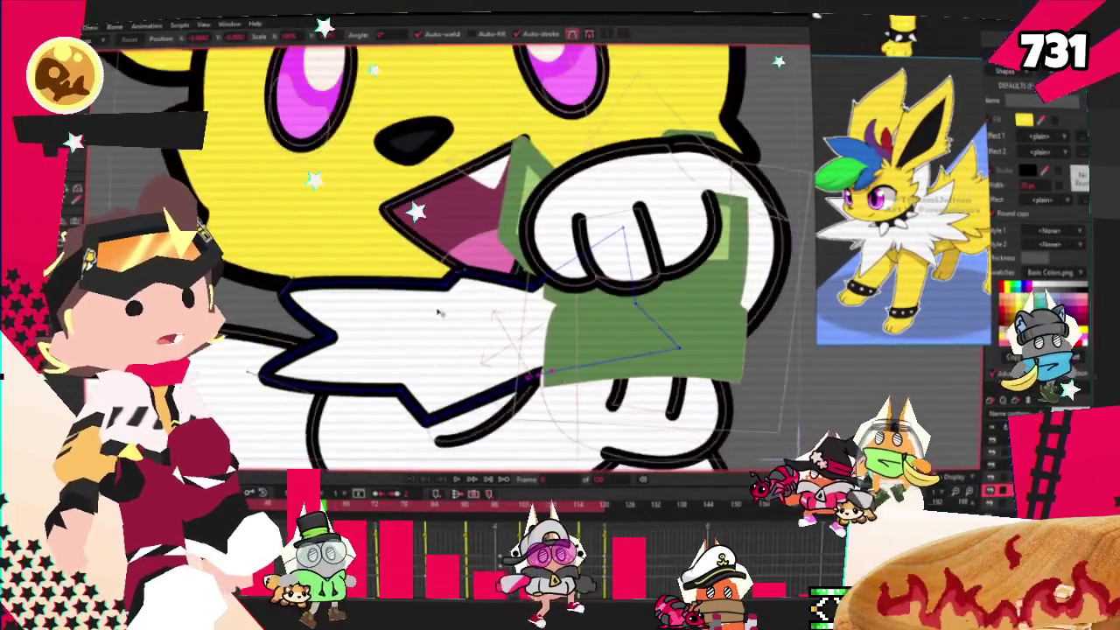
scroll(446, 280, "up", 2)
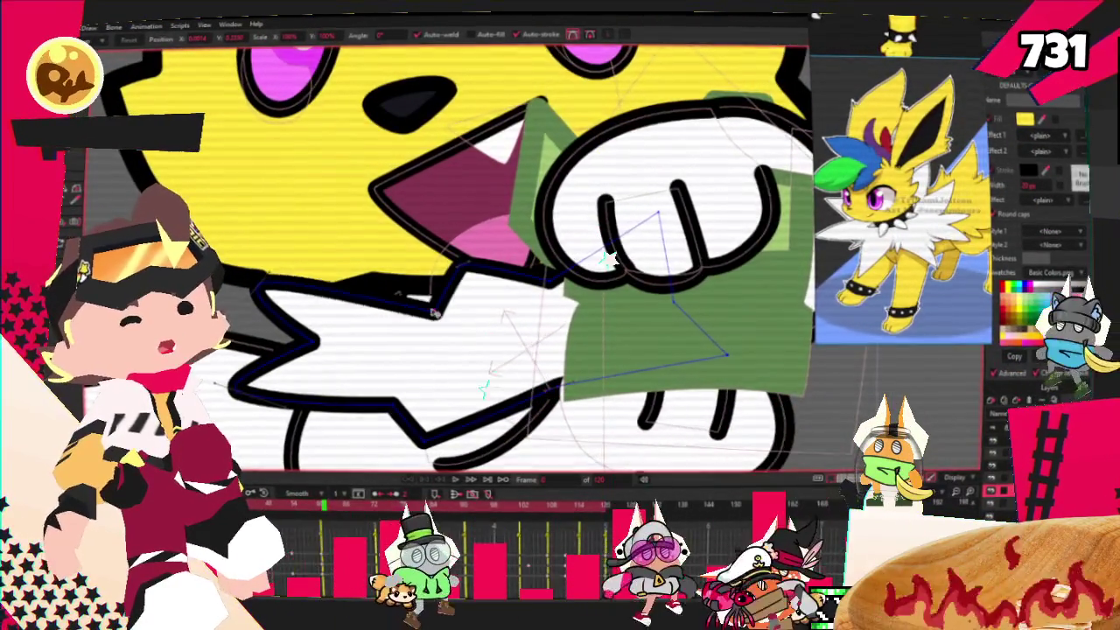
scroll(436, 299, "up", 2)
scroll(420, 297, "up", 2)
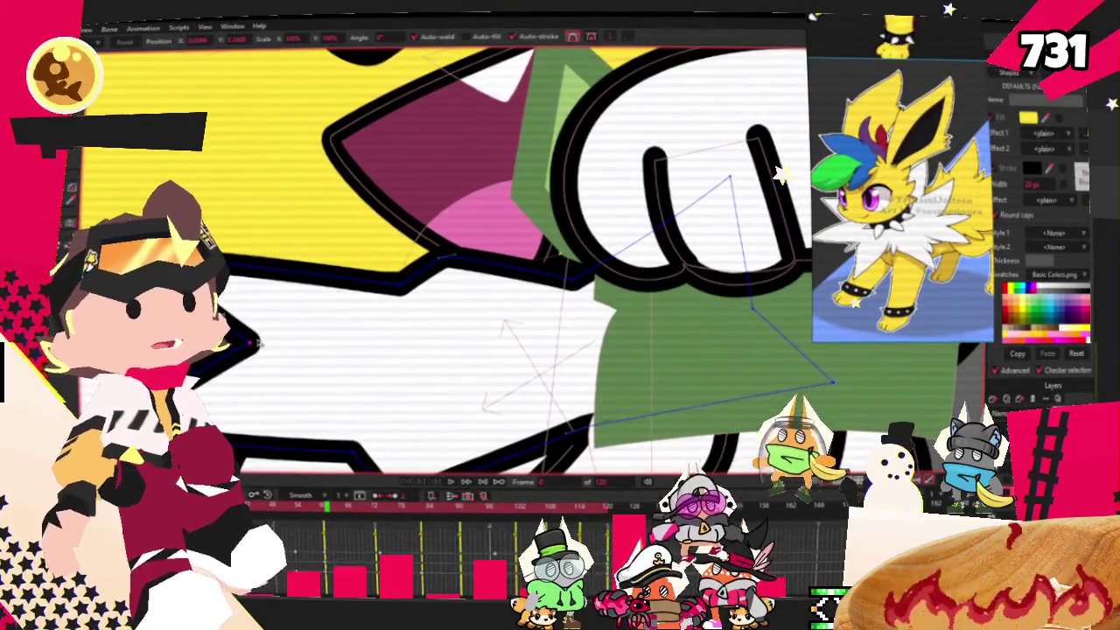
scroll(322, 298, "down", 2)
scroll(332, 308, "down", 2)
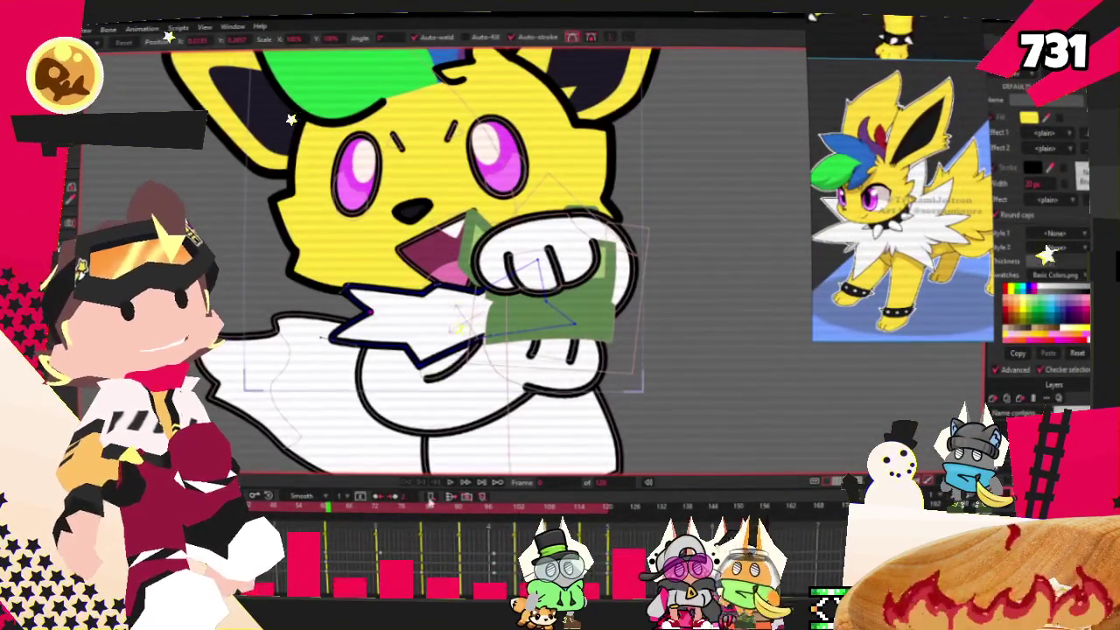
Step: Run the animation of the character waving the money
left_click(449, 483)
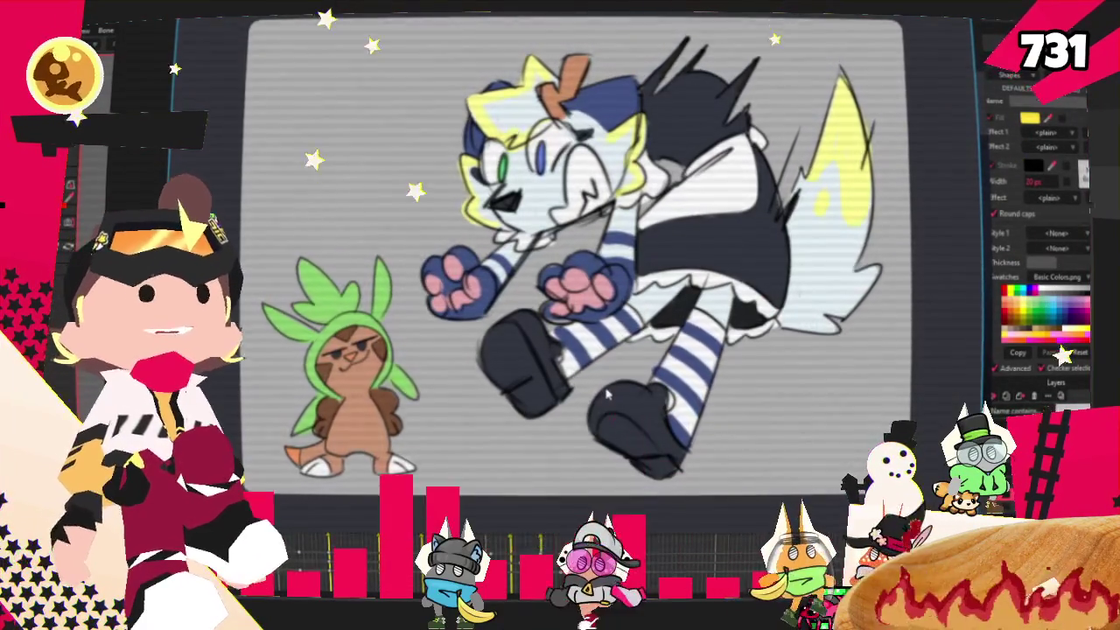
Step: Scroll through the replies to the maid drawing, then remove the Discord screenshot from view
scroll(612, 385, "down", 3)
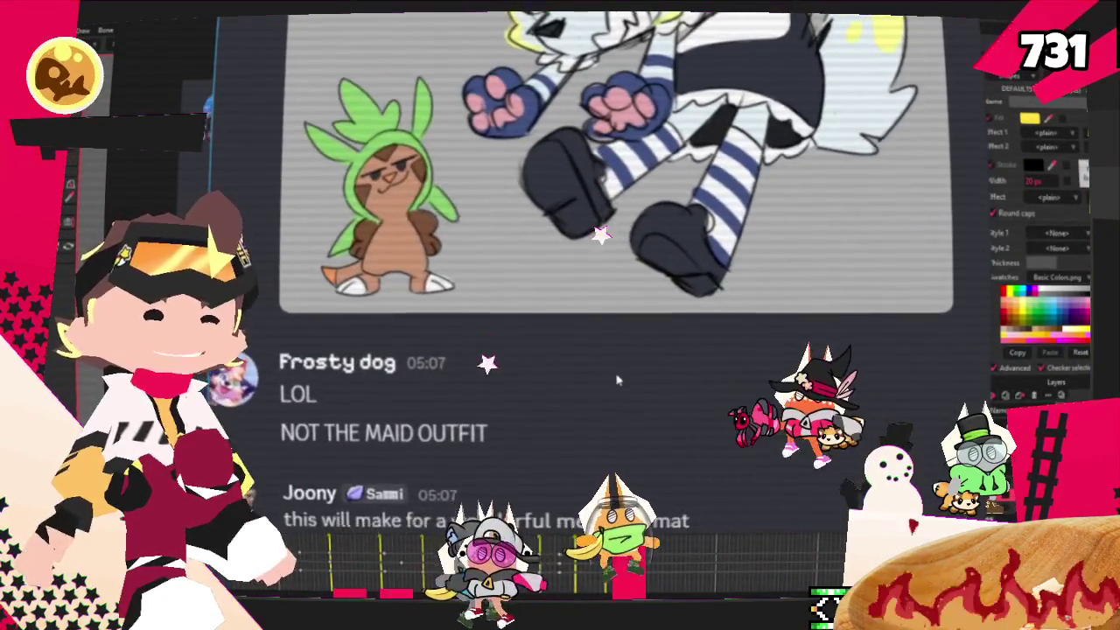
scroll(617, 380, "down", 1)
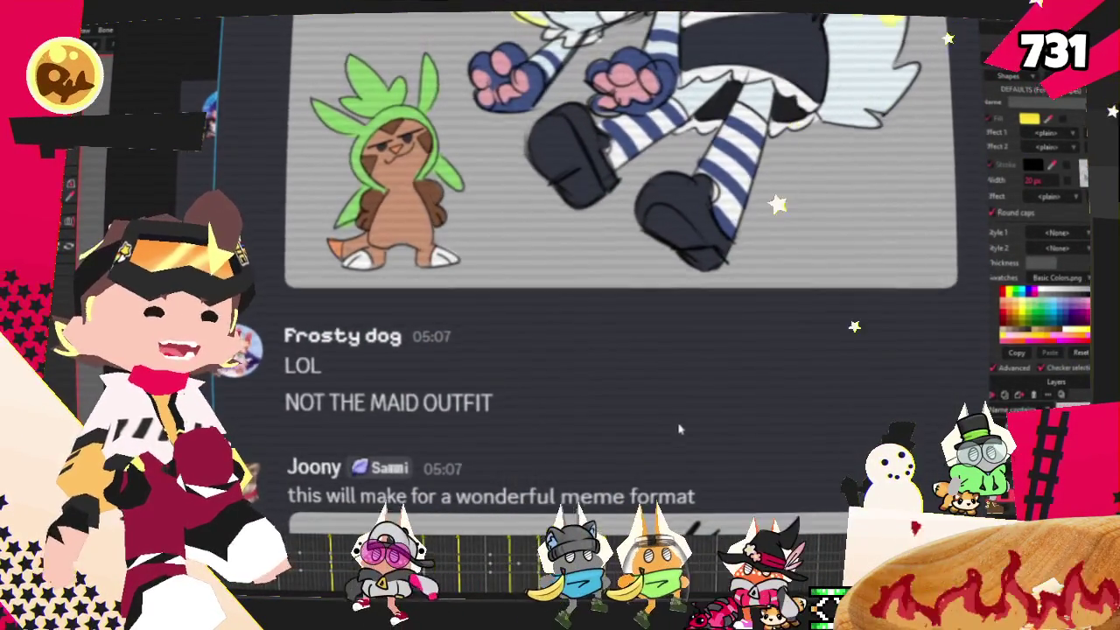
scroll(679, 428, "down", 2)
scroll(687, 350, "down", 2)
scroll(691, 262, "down", 1)
scroll(700, 161, "down", 1)
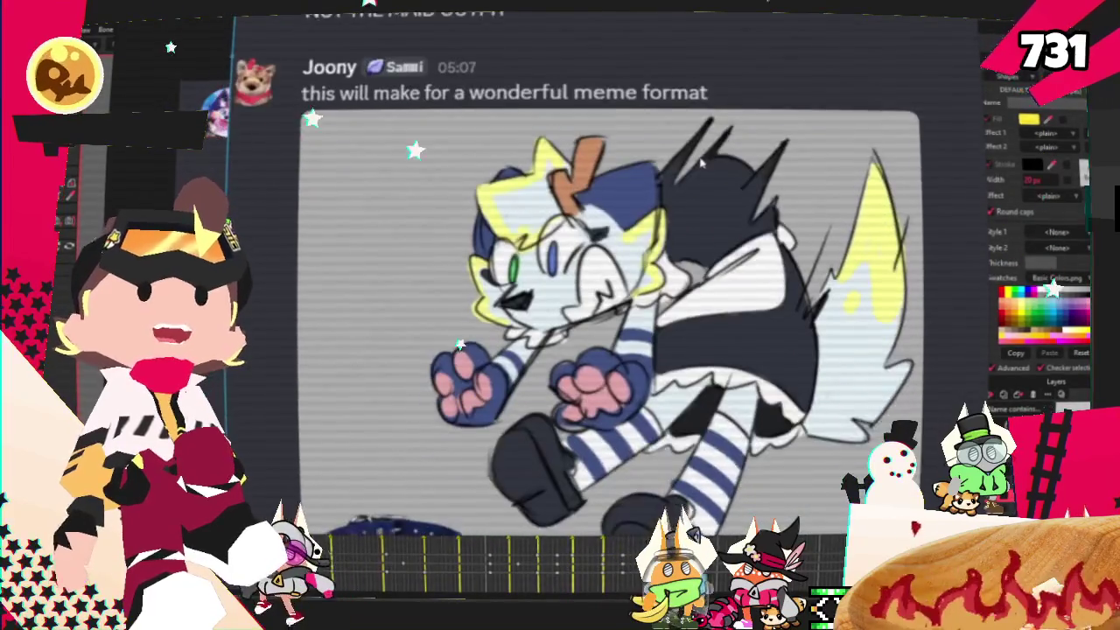
scroll(688, 239, "down", 1)
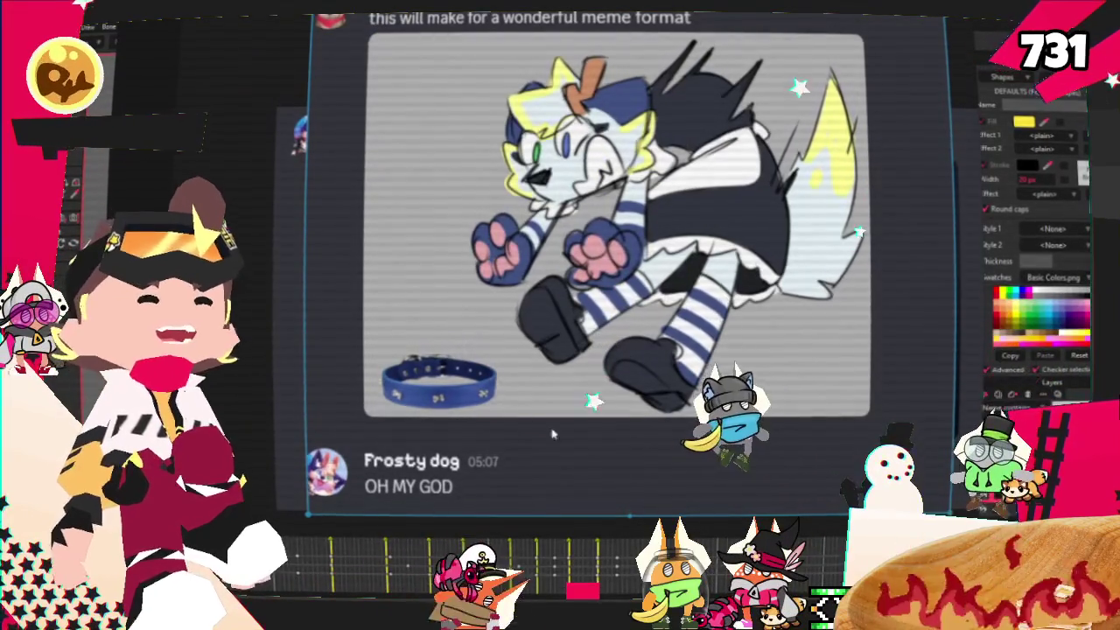
scroll(613, 437, "down", 5)
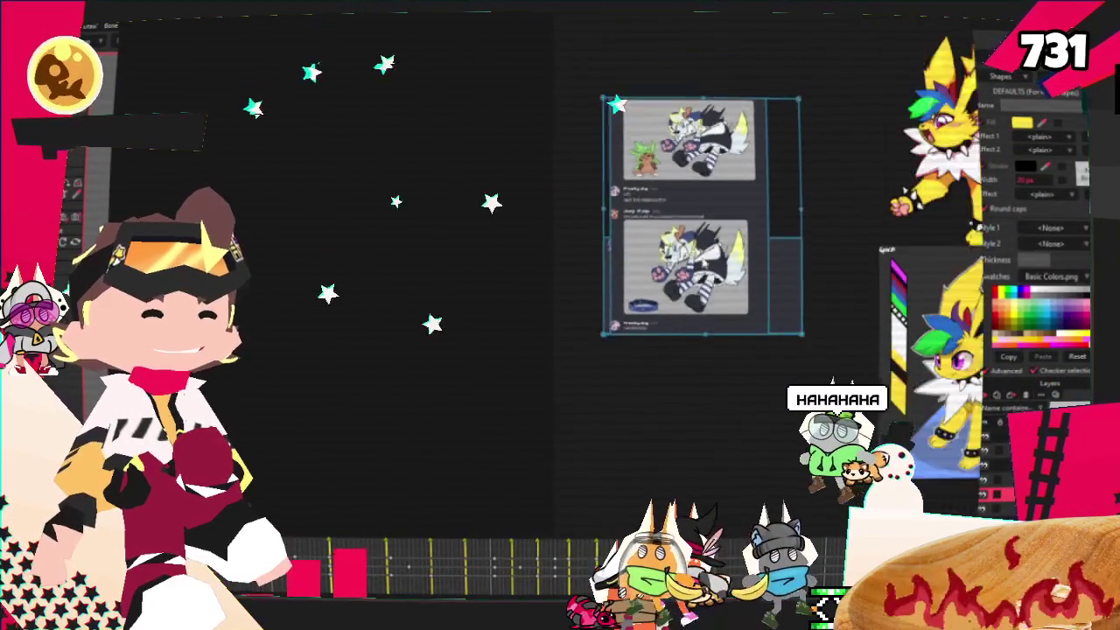
key("Delete")
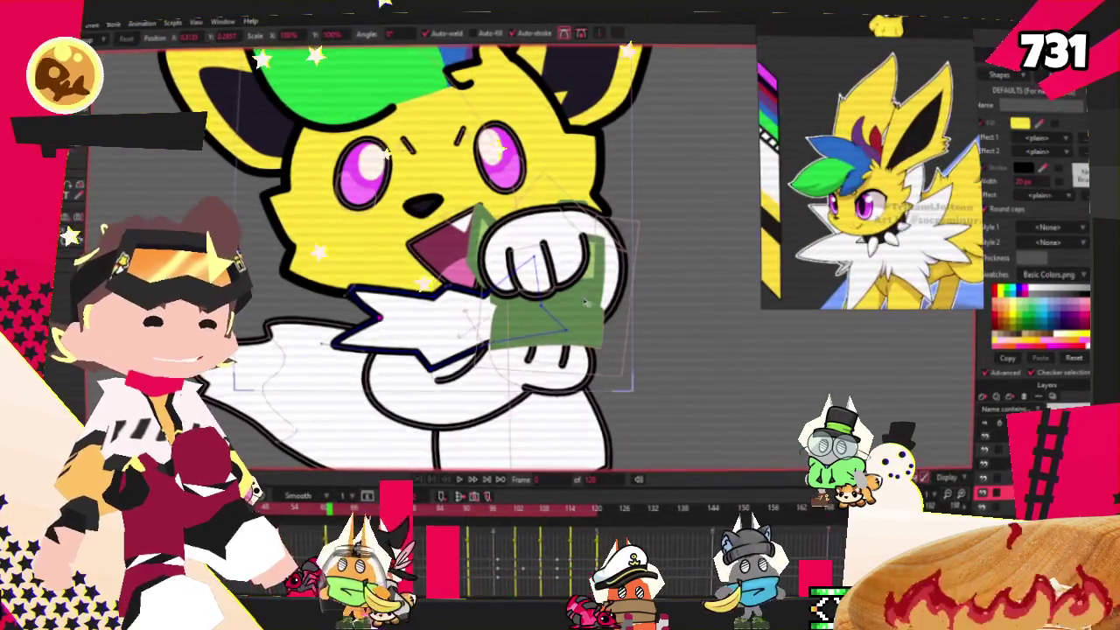
Step: Halt playback and rewind the character to its frame 0 rest pose
scroll(490, 263, "down", 2)
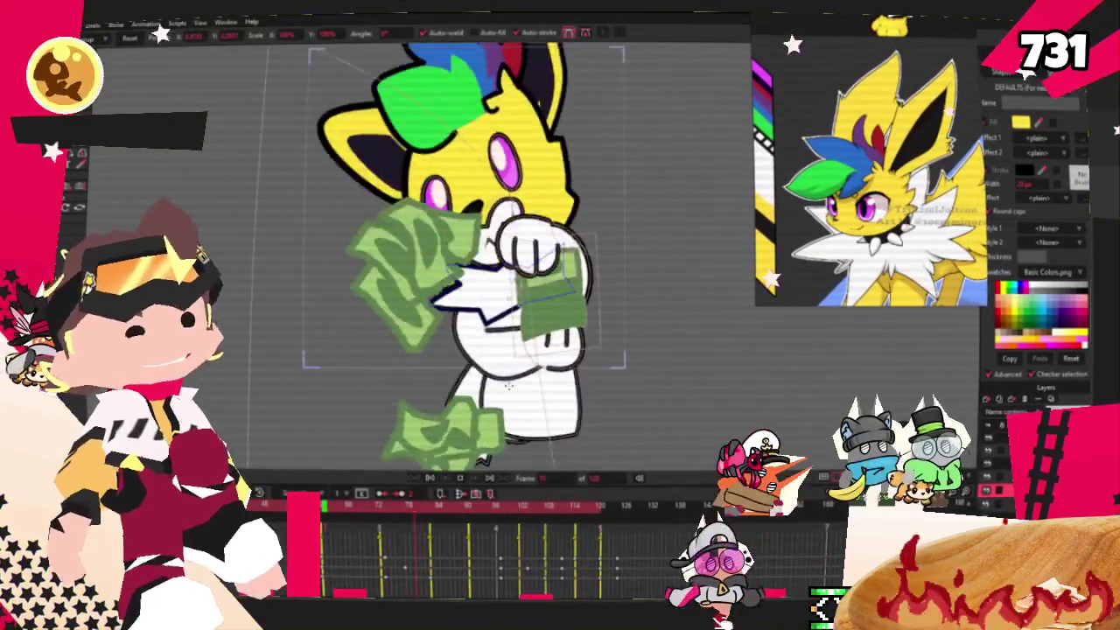
left_click(429, 479)
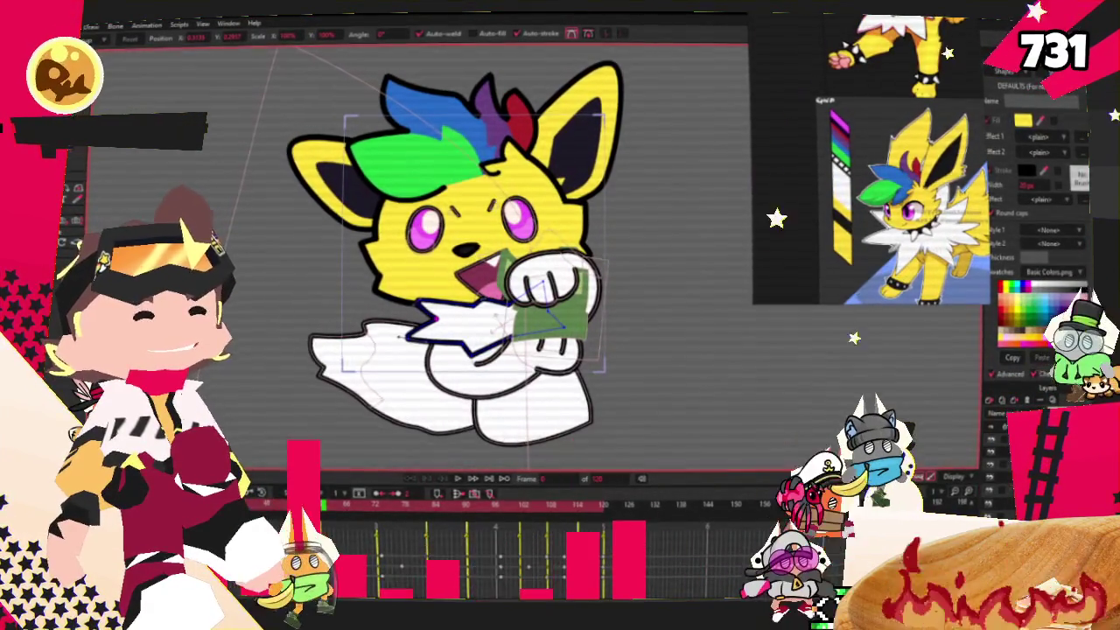
Step: Pull the white tail in toward the body and fill the lower body shape yellow
left_click_drag(411, 333, 455, 303)
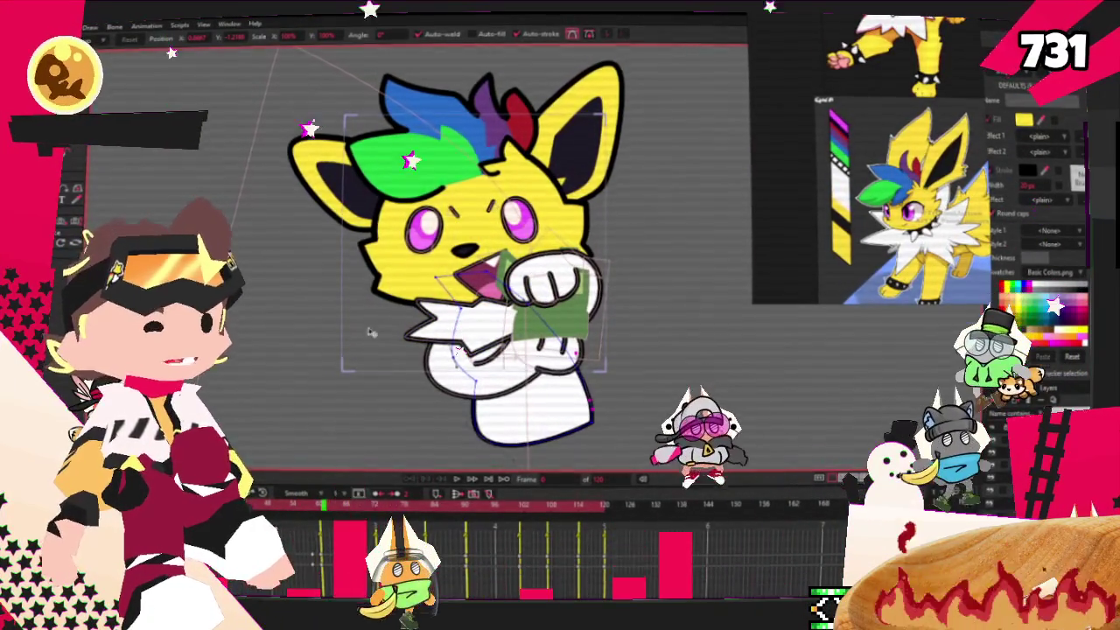
key("e")
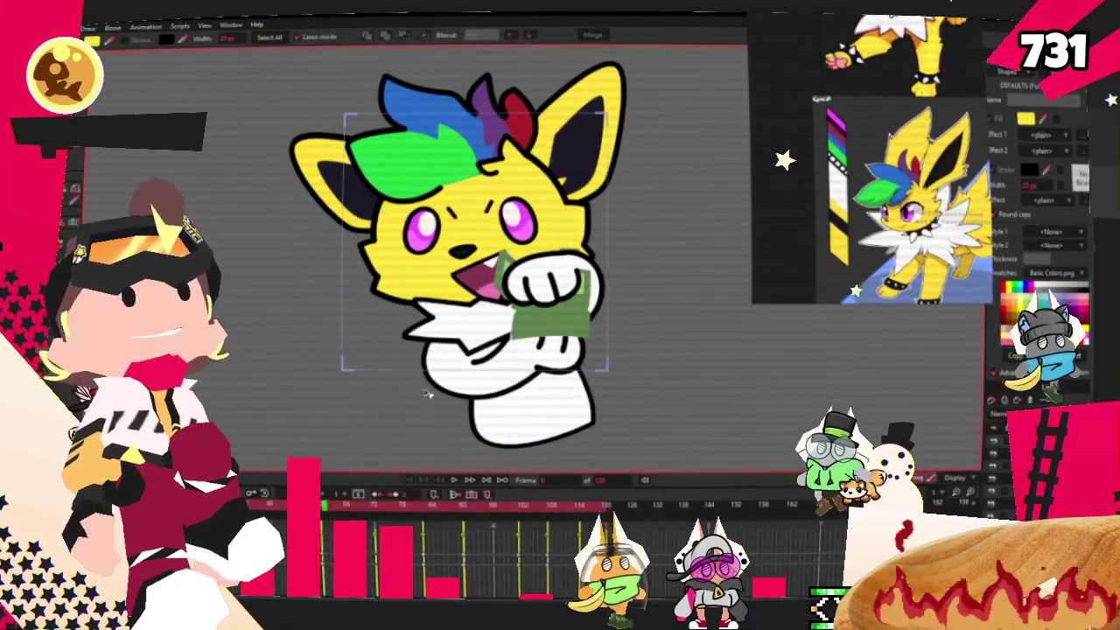
left_click(529, 412)
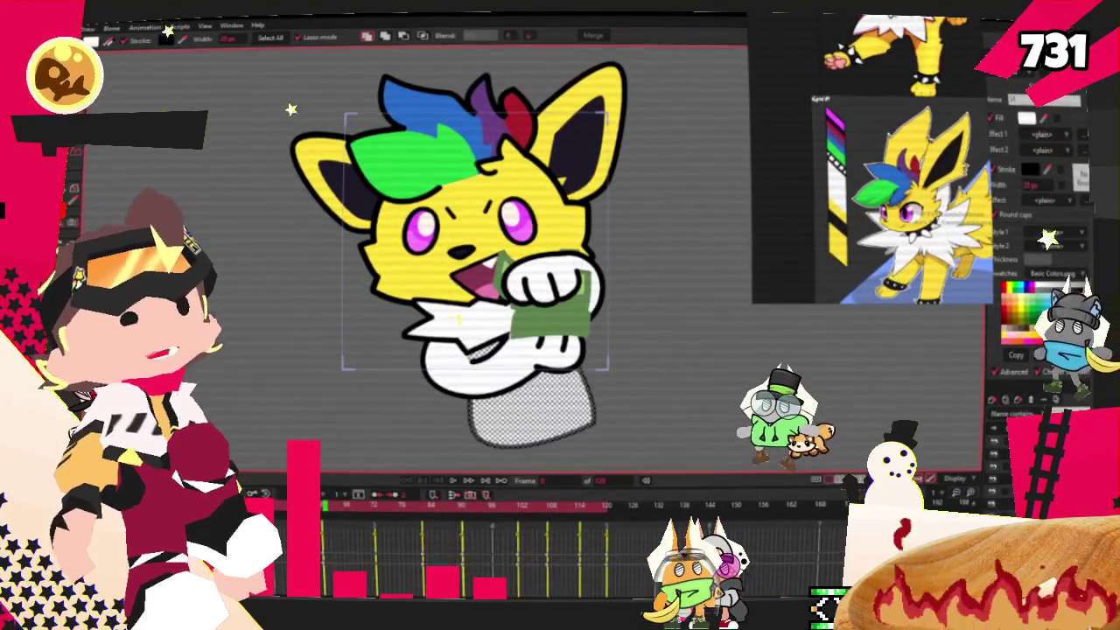
left_click(528, 385)
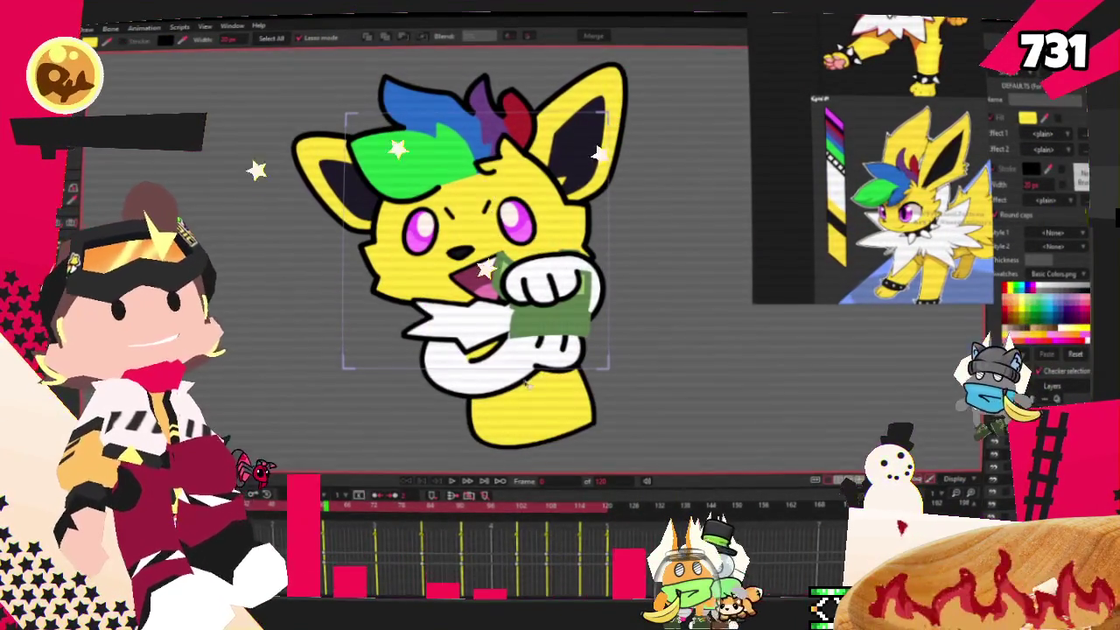
Step: Draw a large yellow star beside the character and send it behind the figure
key("m")
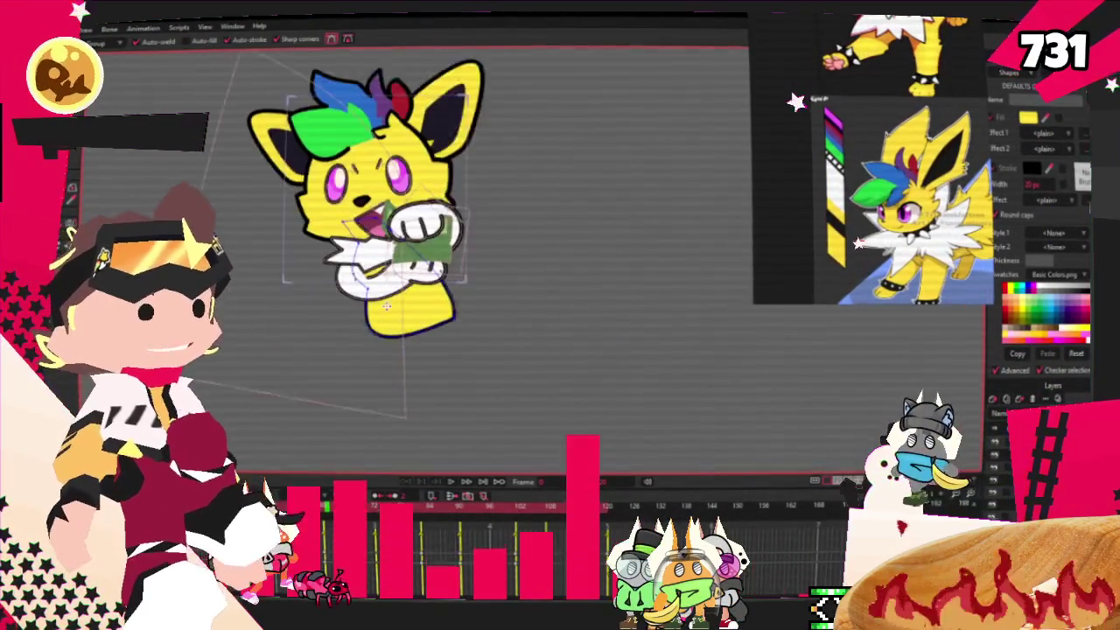
left_click_drag(616, 287, 525, 210)
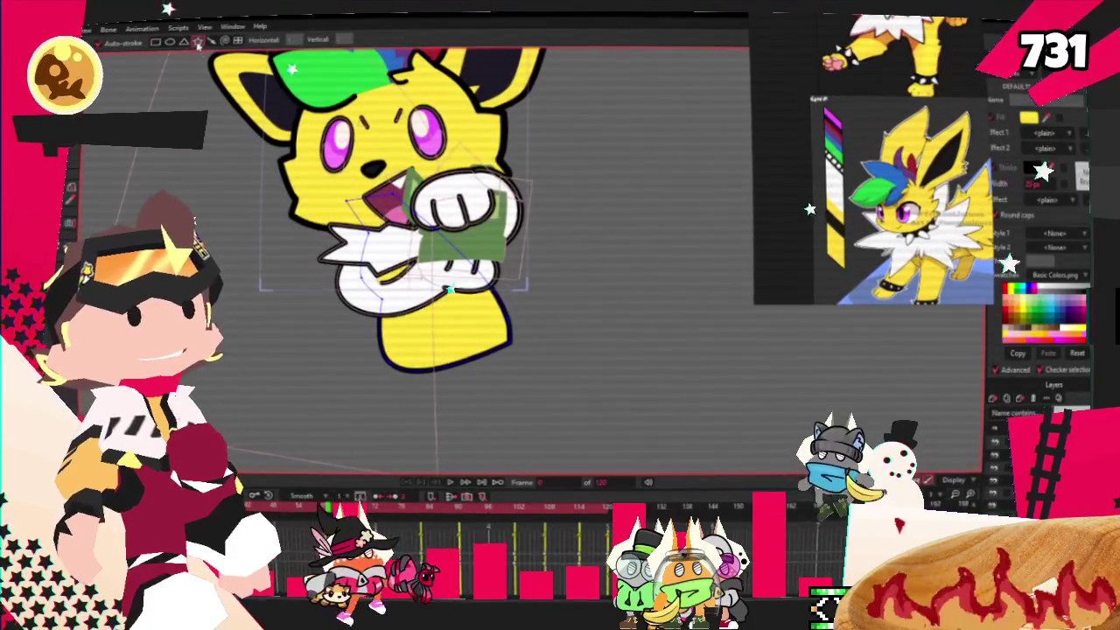
left_click_drag(323, 271, 205, 234)
key("g")
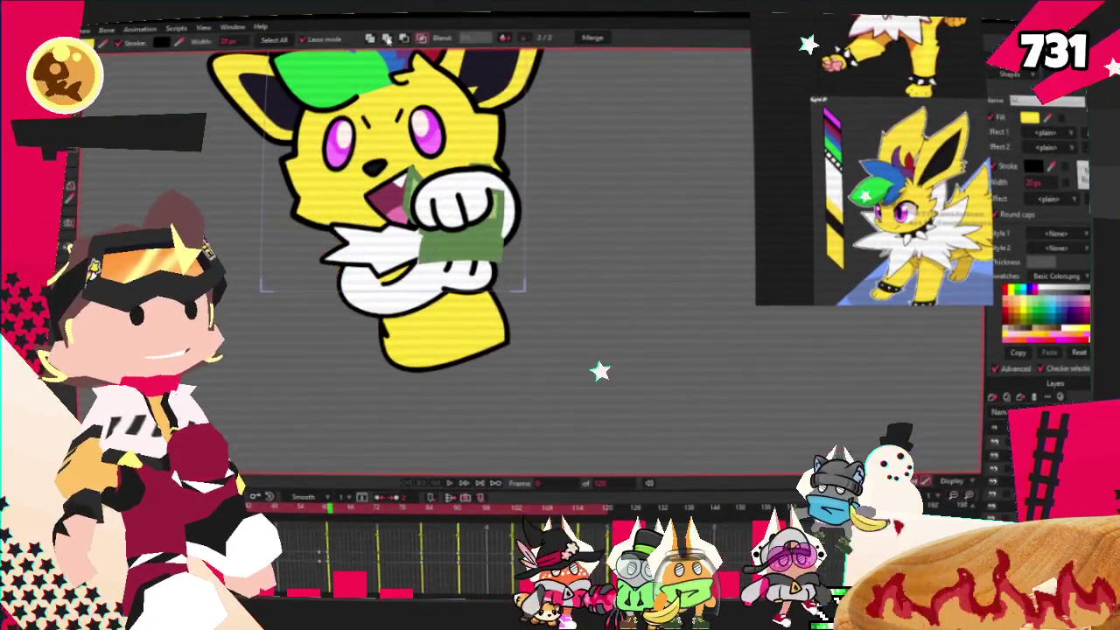
Step: Fill the star tan and drag its left point farther down
left_click(368, 35)
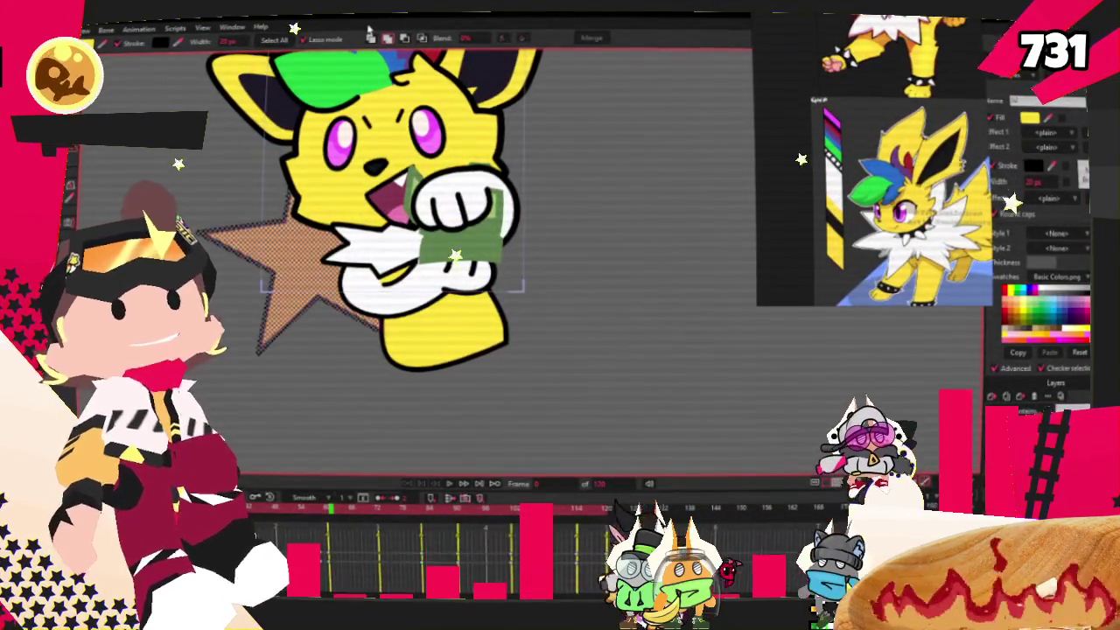
left_click(371, 40)
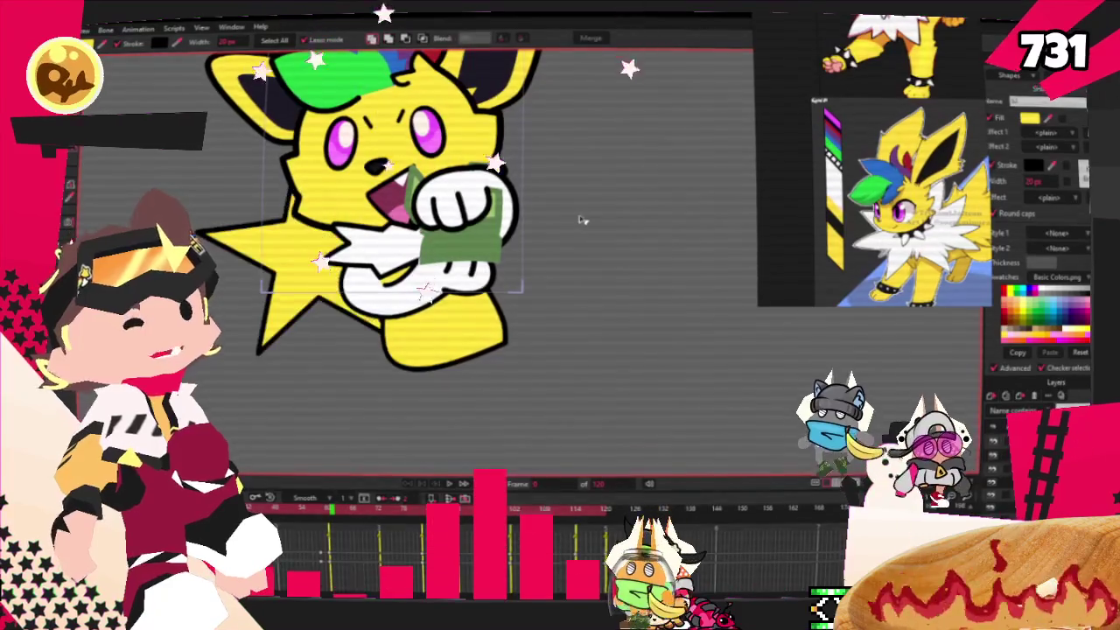
key("t")
scroll(615, 278, "up", 3)
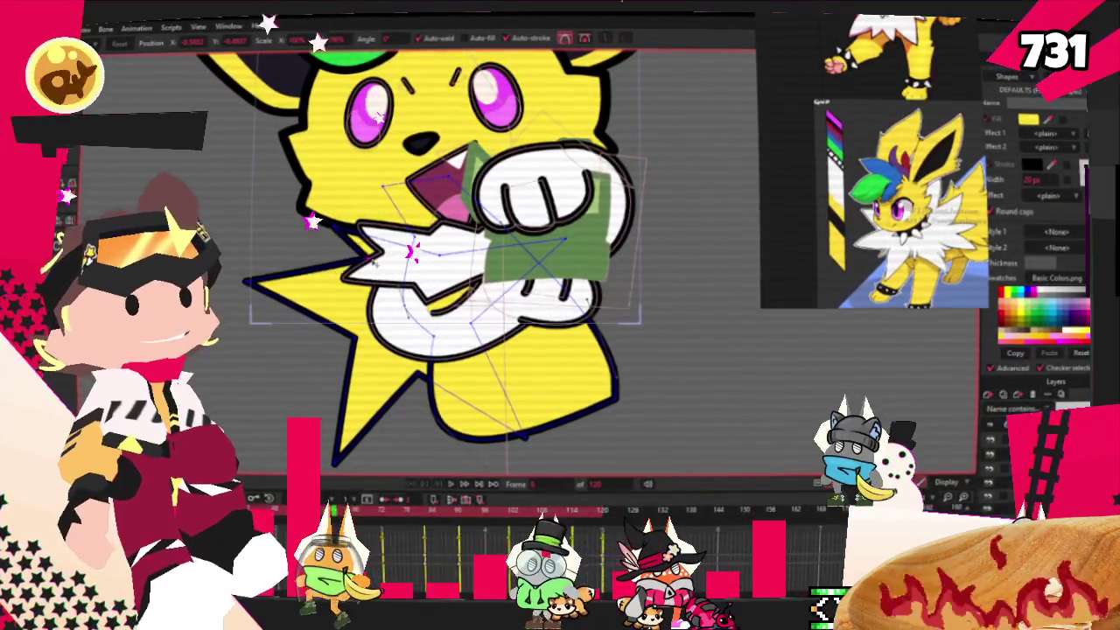
left_click_drag(247, 282, 292, 369)
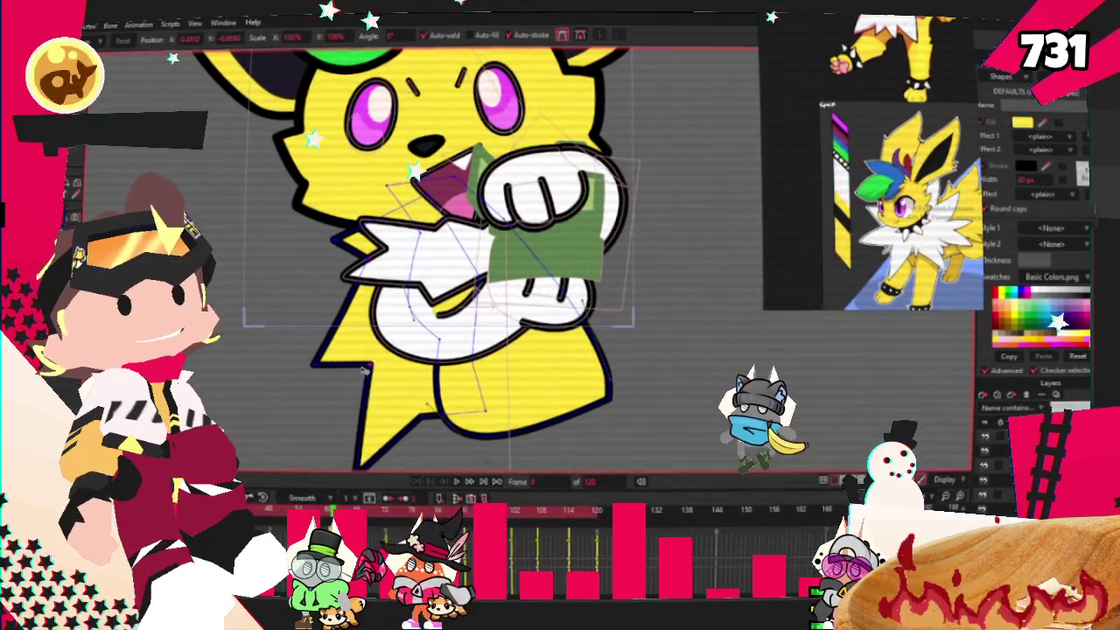
Step: Switch to the Curvature tool and zoom in and out to check the star's shape
scroll(437, 263, "down", 2)
scroll(313, 366, "up", 3)
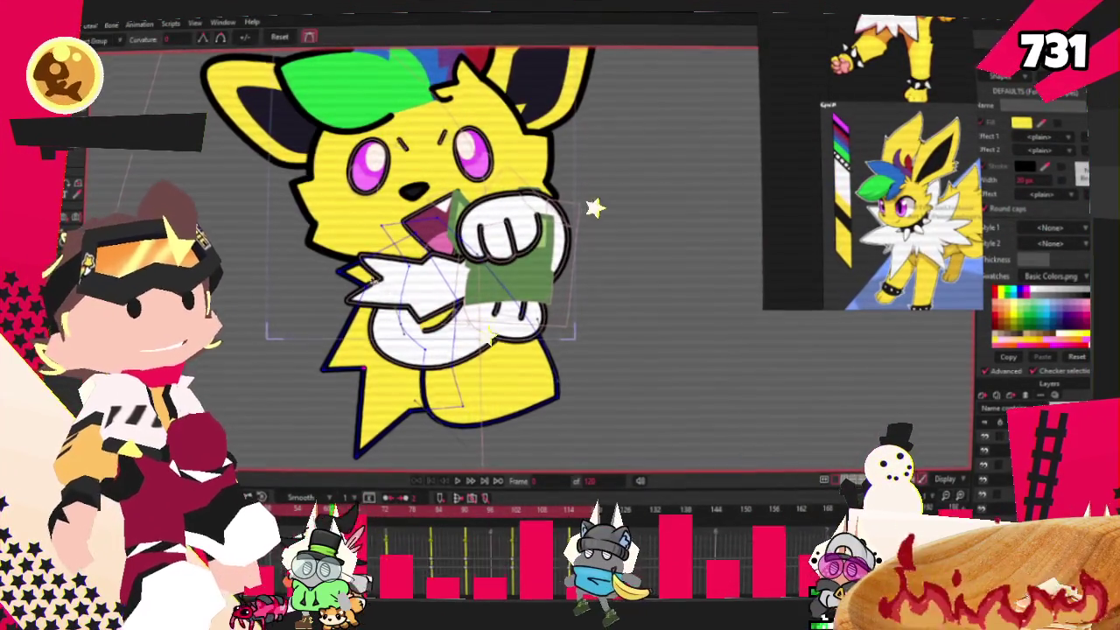
key("c")
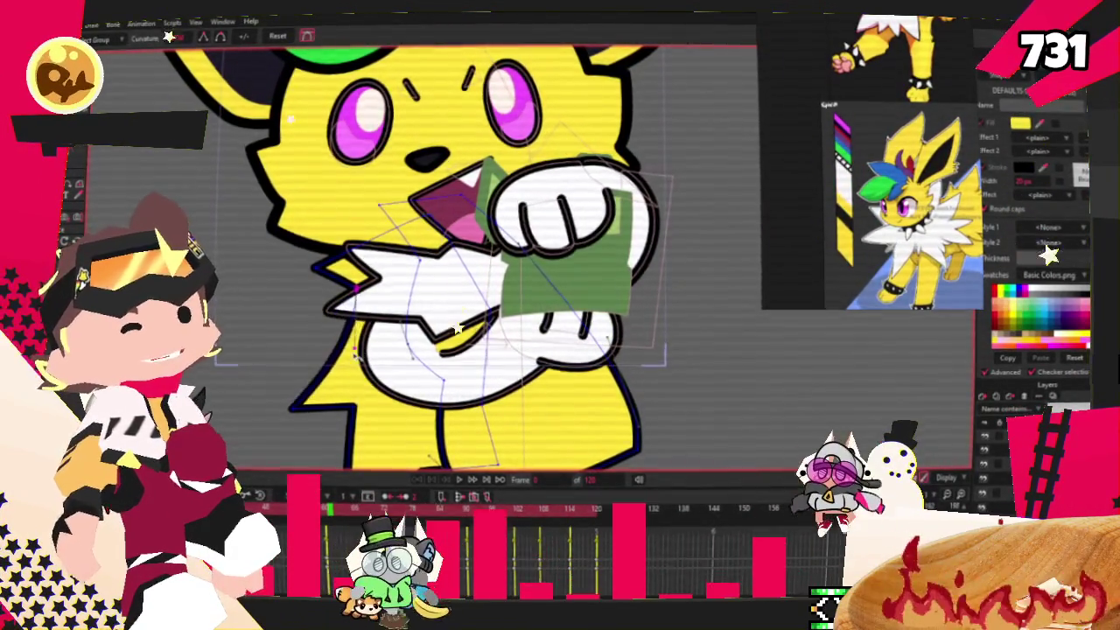
scroll(313, 344, "down", 1)
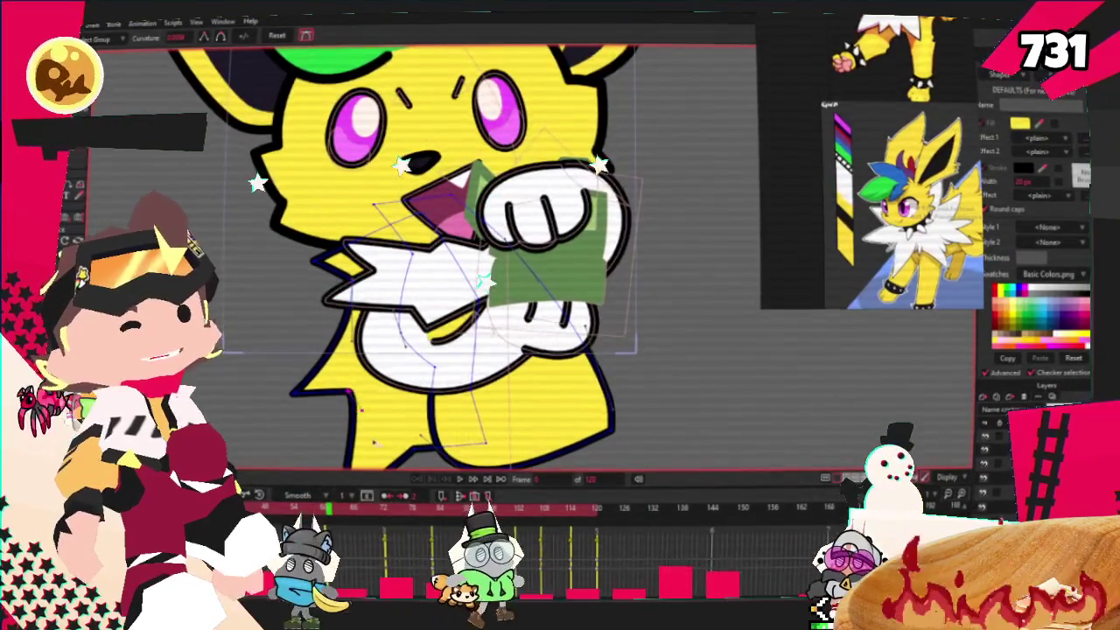
scroll(368, 411, "down", 1)
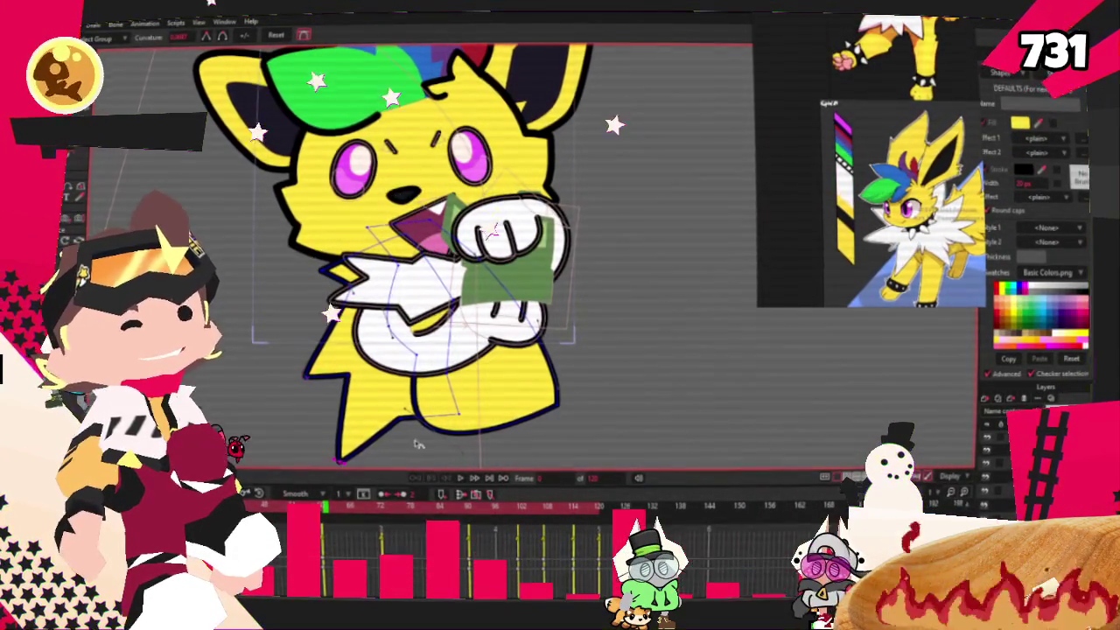
scroll(340, 460, "down", 1)
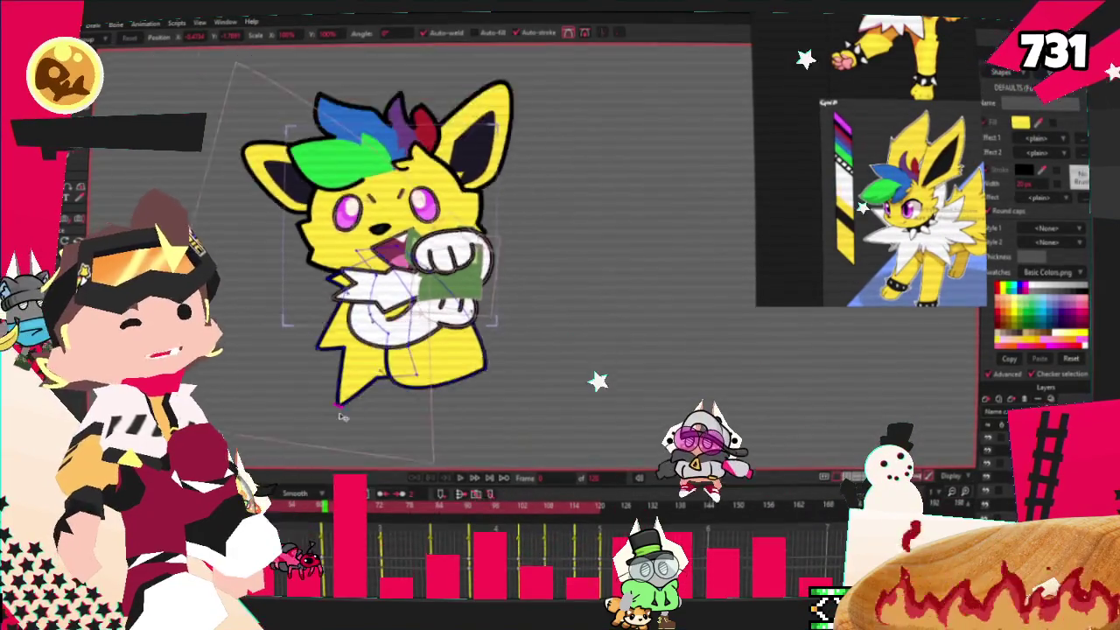
scroll(359, 403, "up", 2)
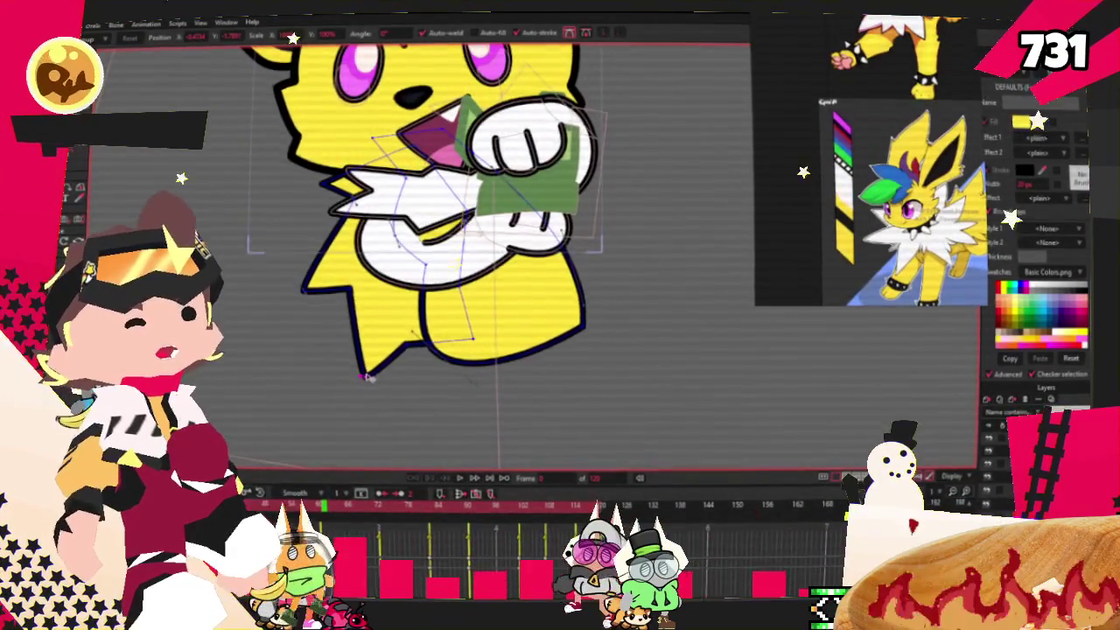
scroll(367, 377, "down", 1)
scroll(385, 389, "up", 2)
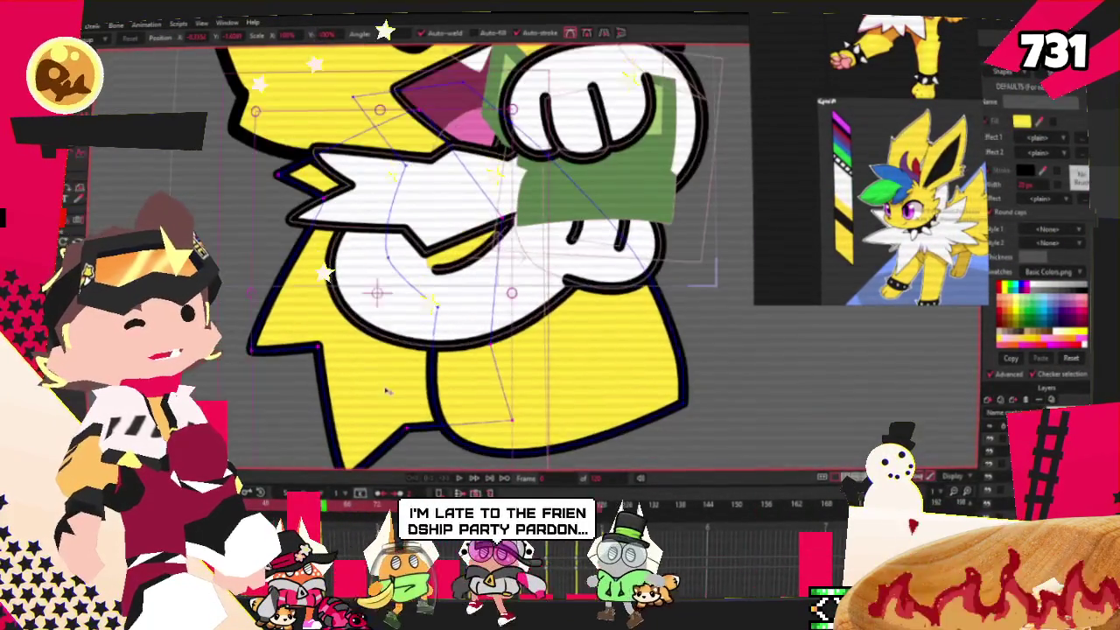
scroll(385, 390, "down", 2)
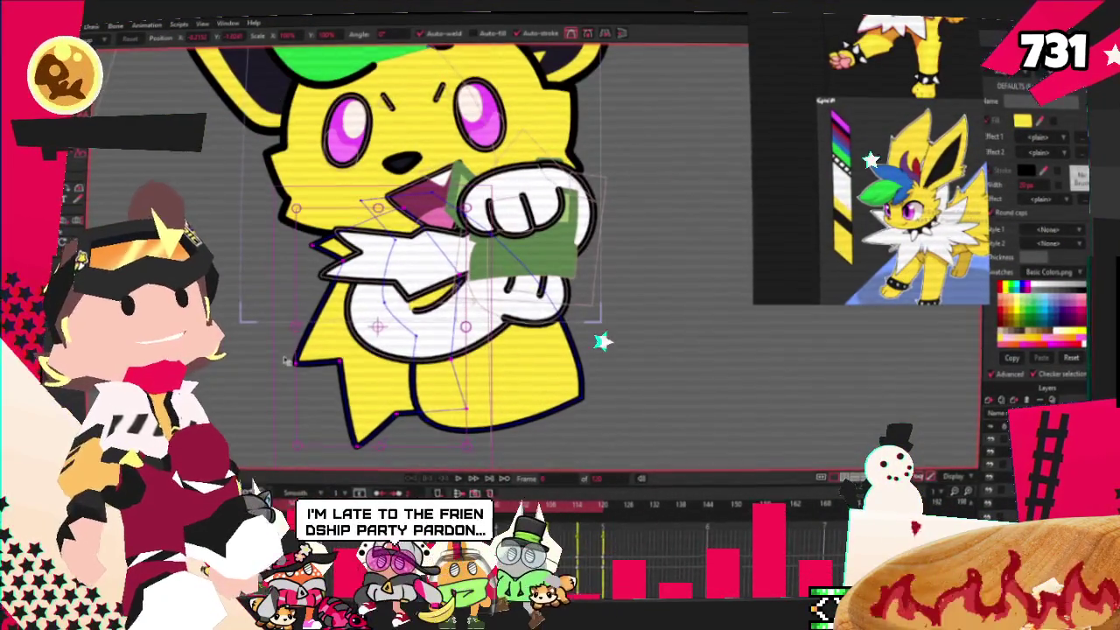
scroll(280, 354, "up", 1)
scroll(271, 350, "down", 1)
scroll(263, 346, "up", 1)
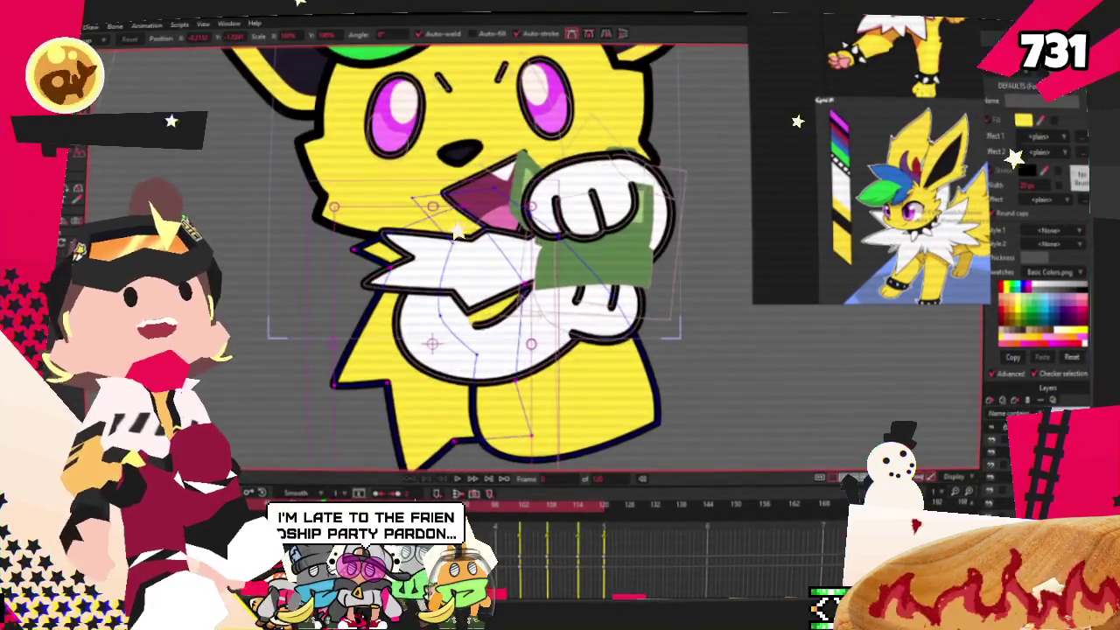
scroll(249, 335, "up", 1)
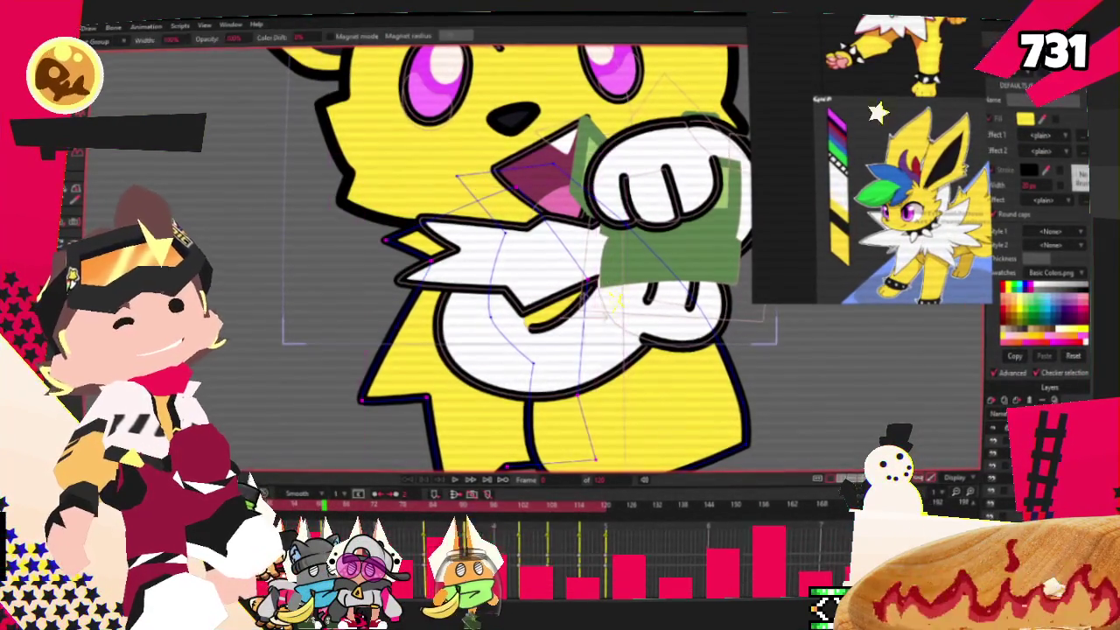
scroll(484, 294, "down", 1)
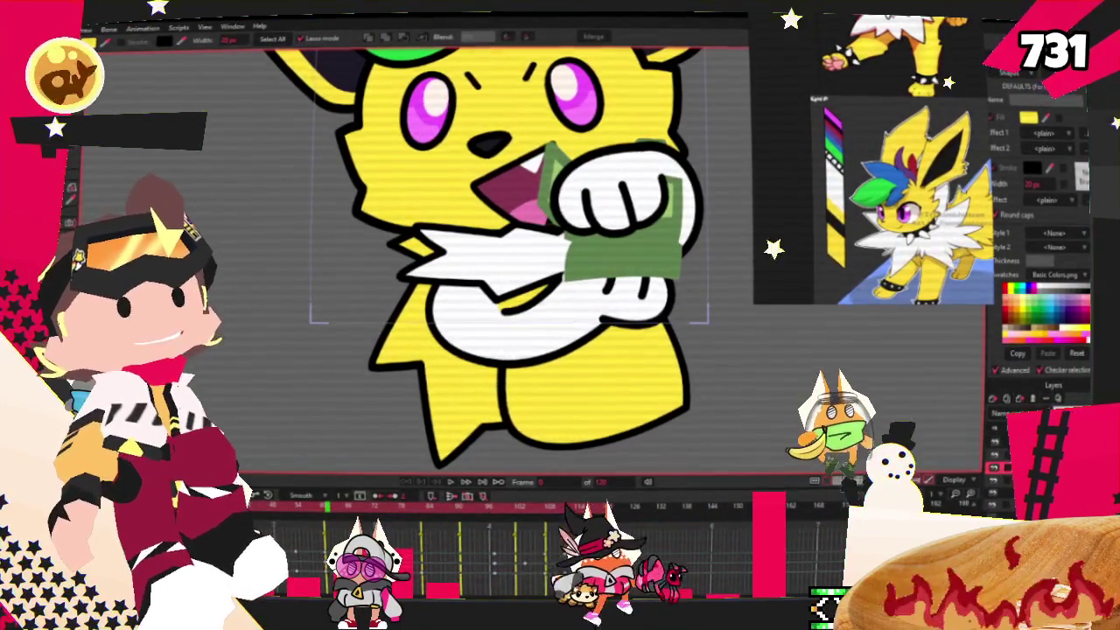
Step: Select the lower paw and draw a dark band across its wrist
left_click(621, 298)
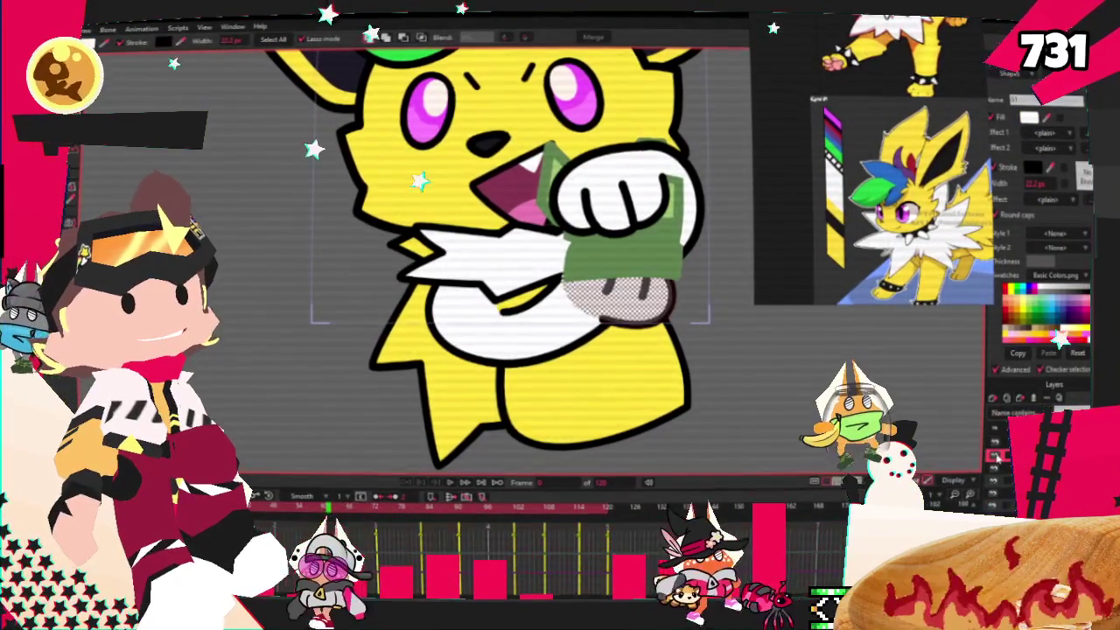
scroll(650, 259, "up", 3)
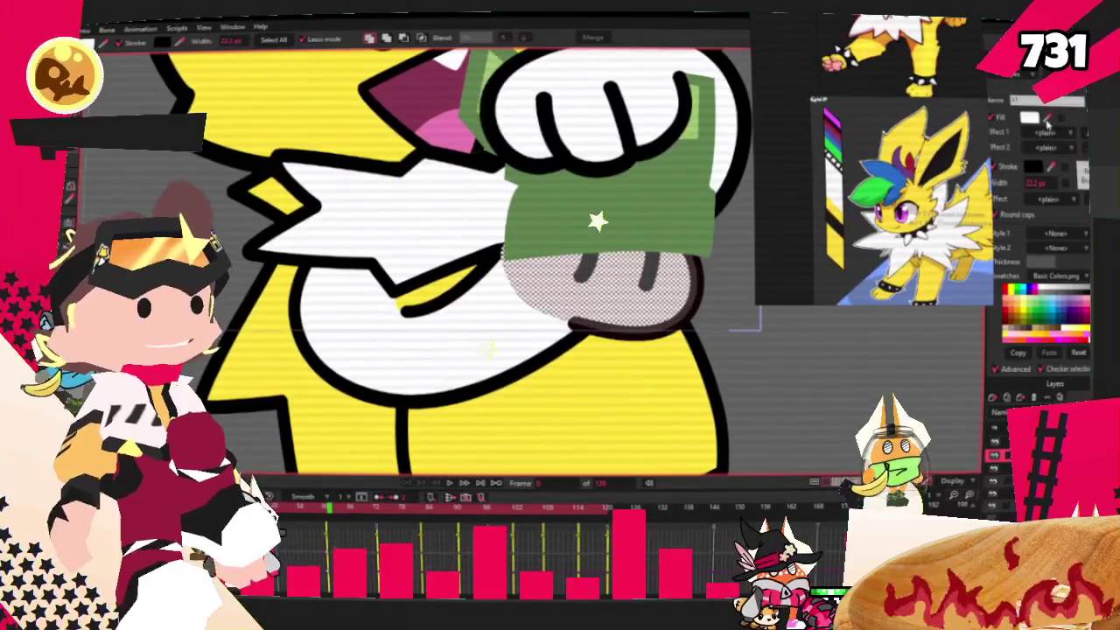
scroll(597, 221, "down", 3)
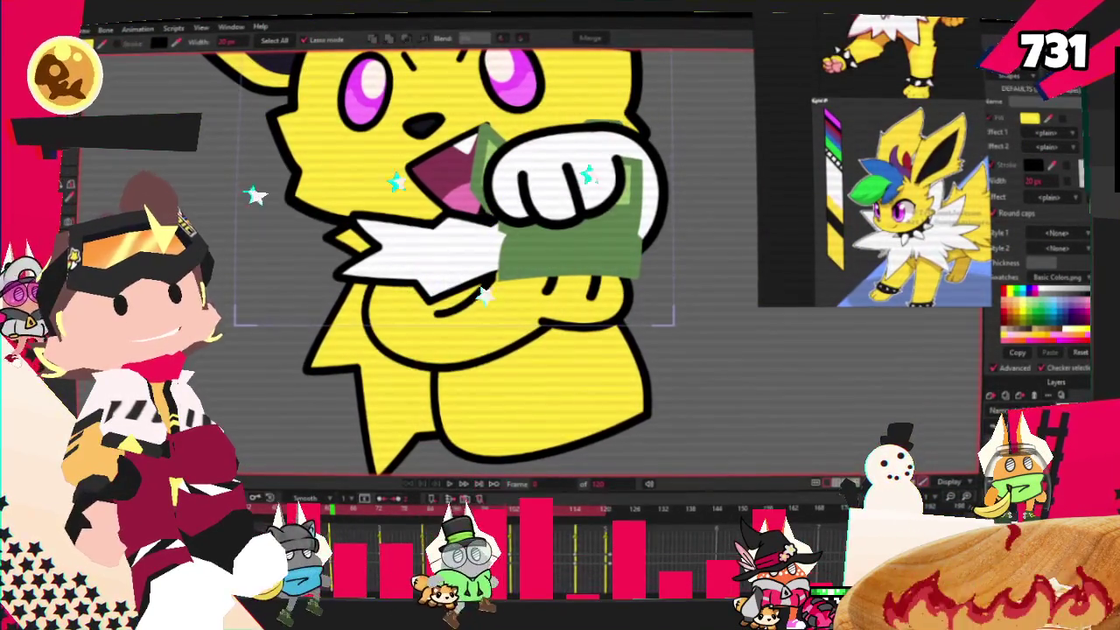
key("e")
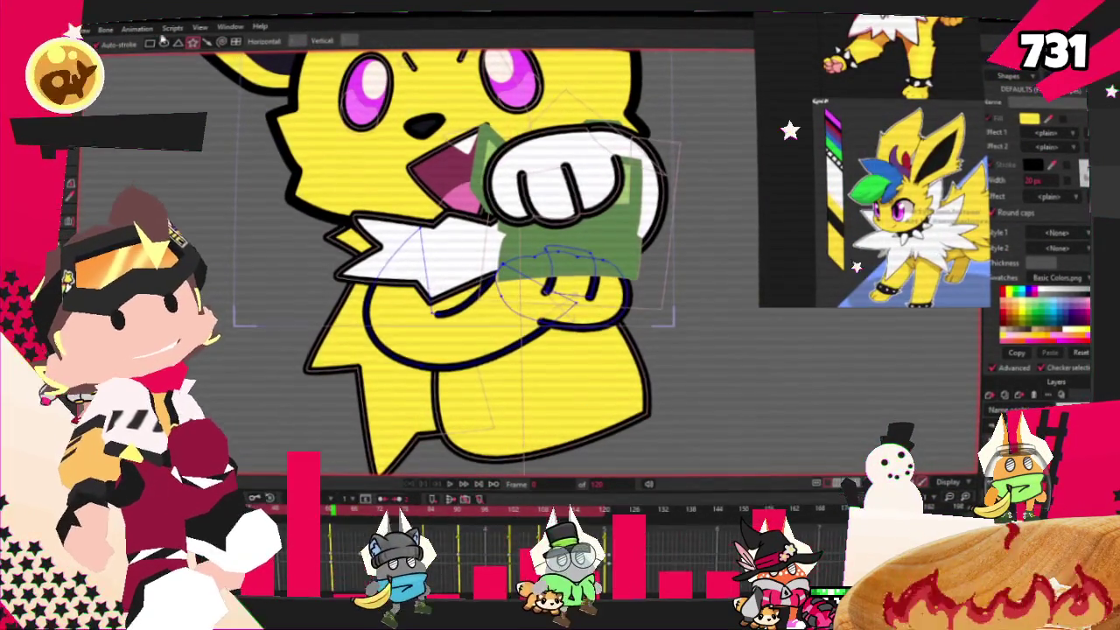
scroll(506, 311, "up", 2)
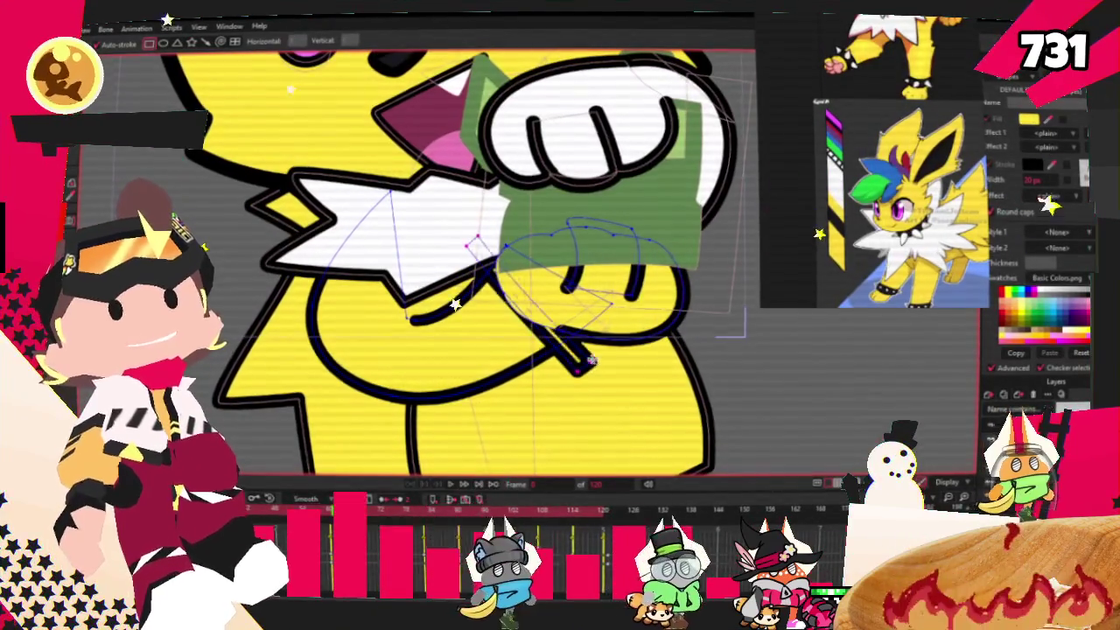
key("q")
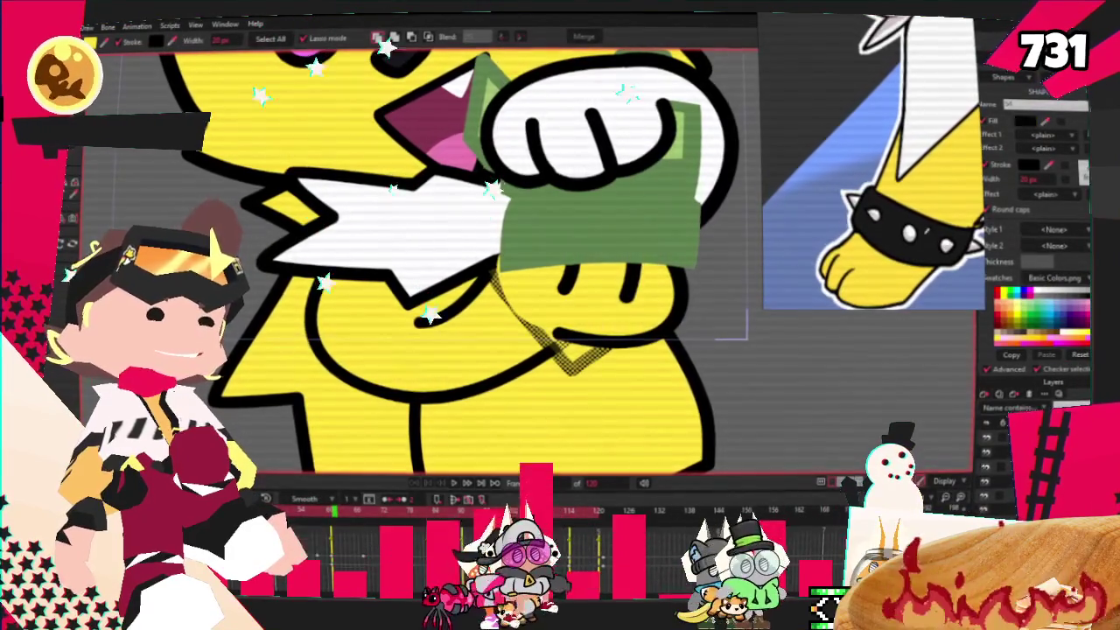
left_click_drag(484, 274, 615, 291)
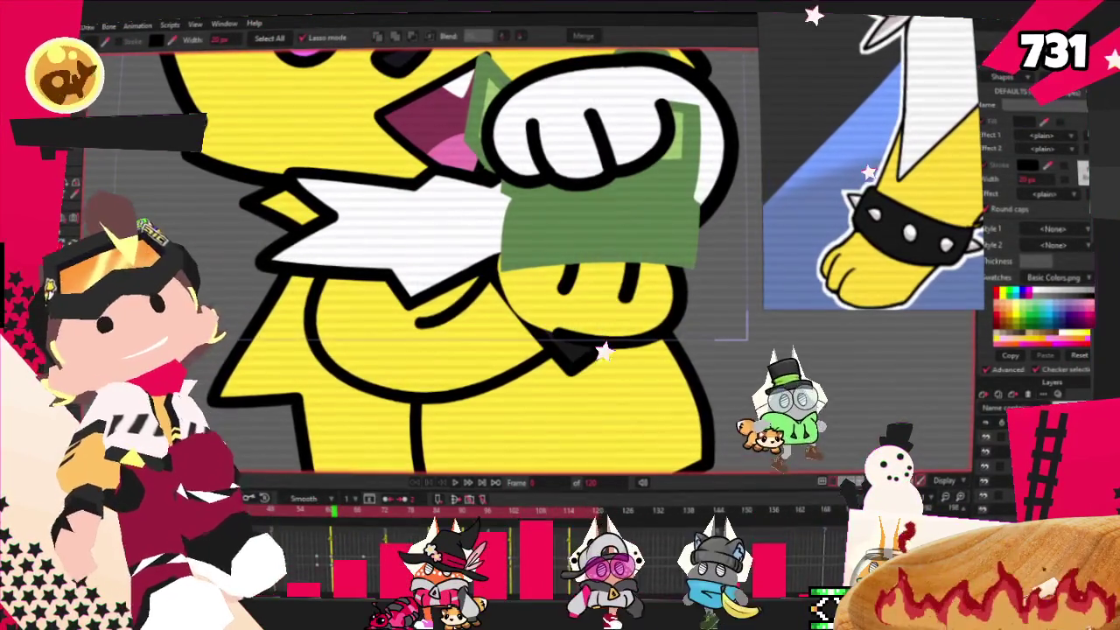
Step: Drag the wristband's lower corner to the left
key("t")
scroll(494, 229, "up", 2)
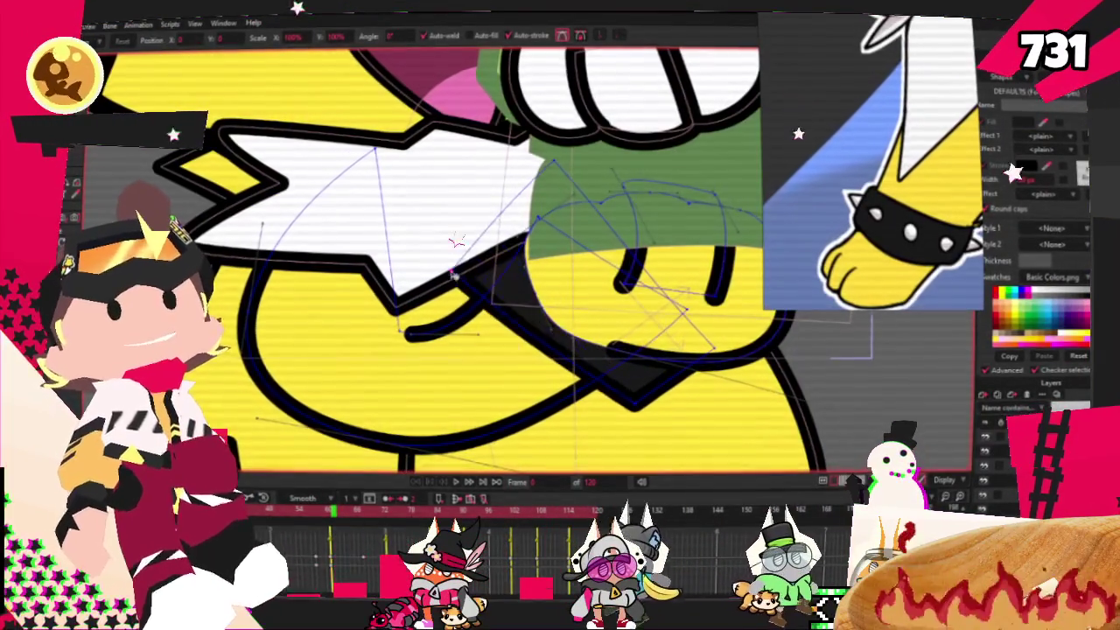
left_click_drag(635, 404, 567, 411)
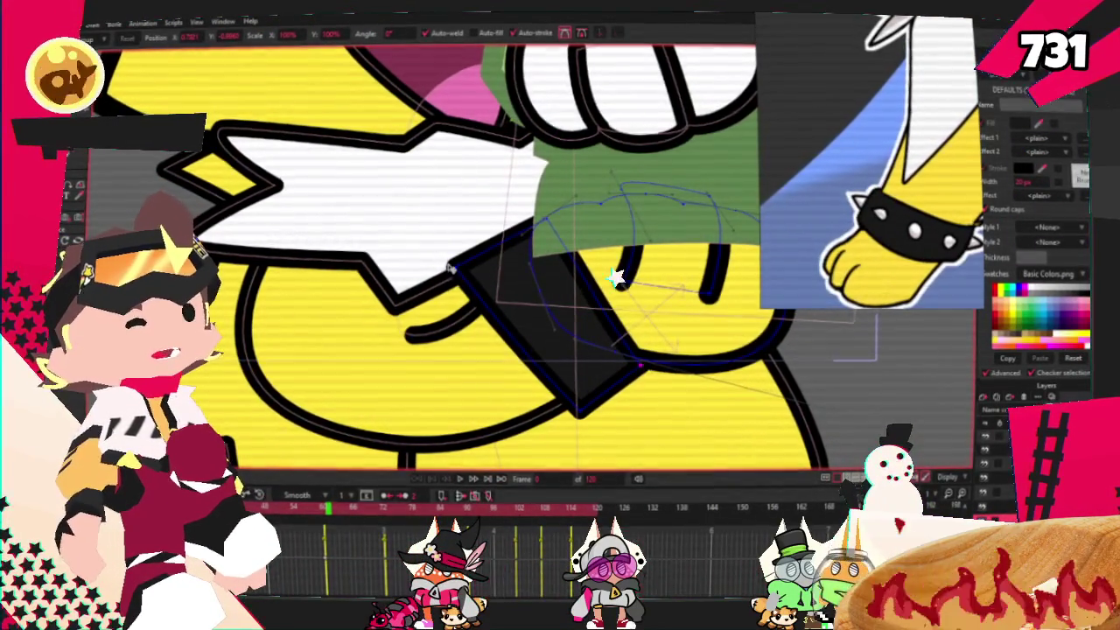
Step: Reshape the curvature at the band's bottom tip, then undo the last edit
key("c")
scroll(569, 252, "up", 2)
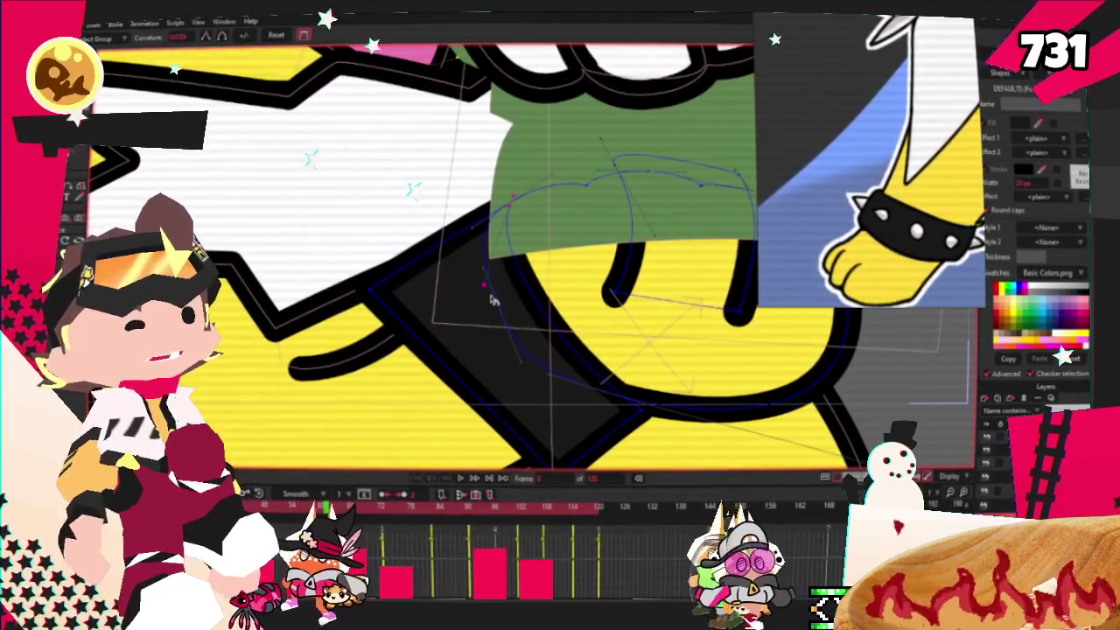
left_click(640, 405)
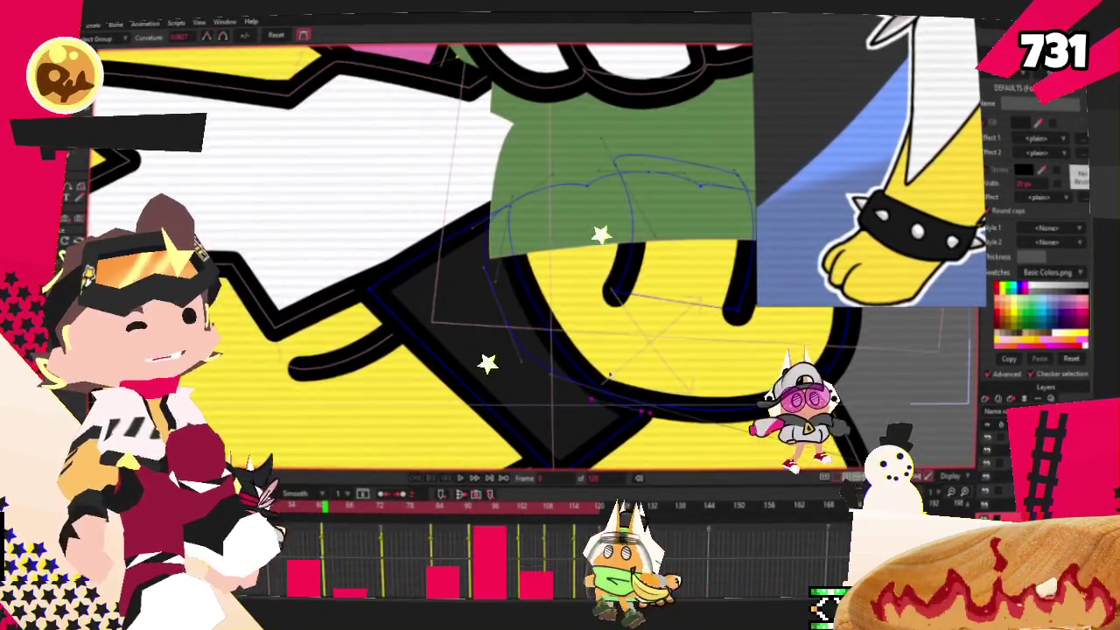
scroll(613, 367, "down", 1)
left_click(600, 407)
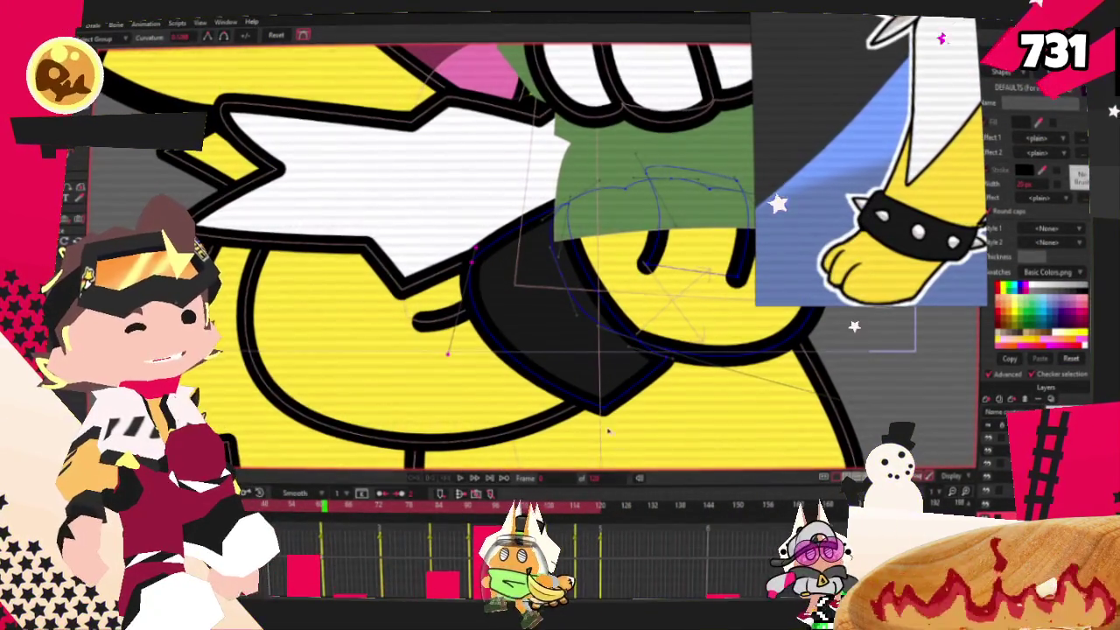
scroll(535, 352, "up", 1)
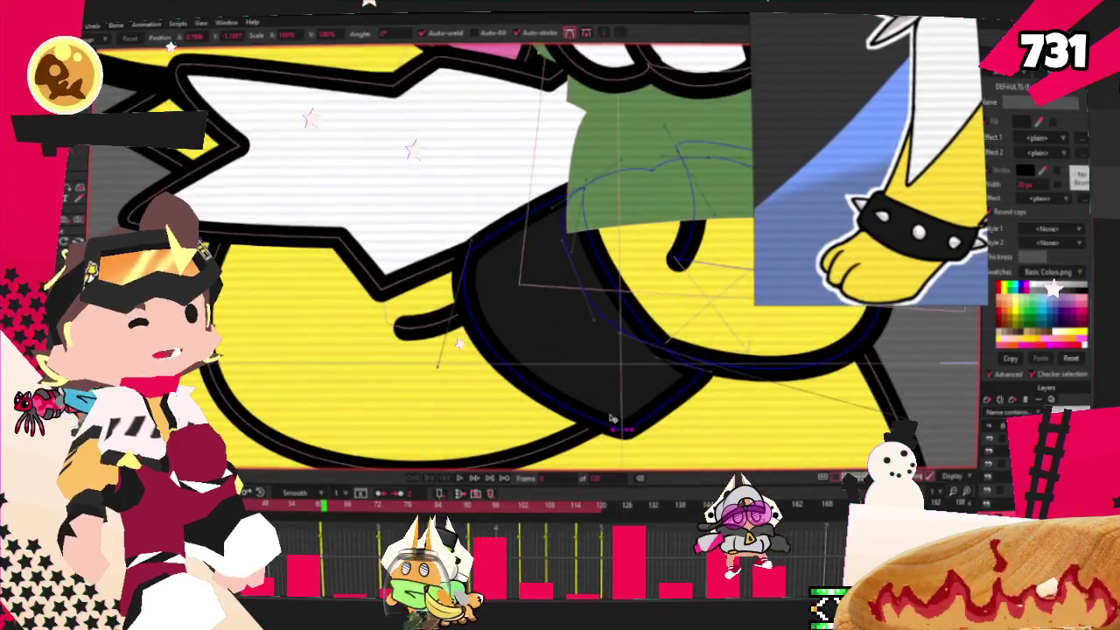
key("t")
key("ctrl+z")
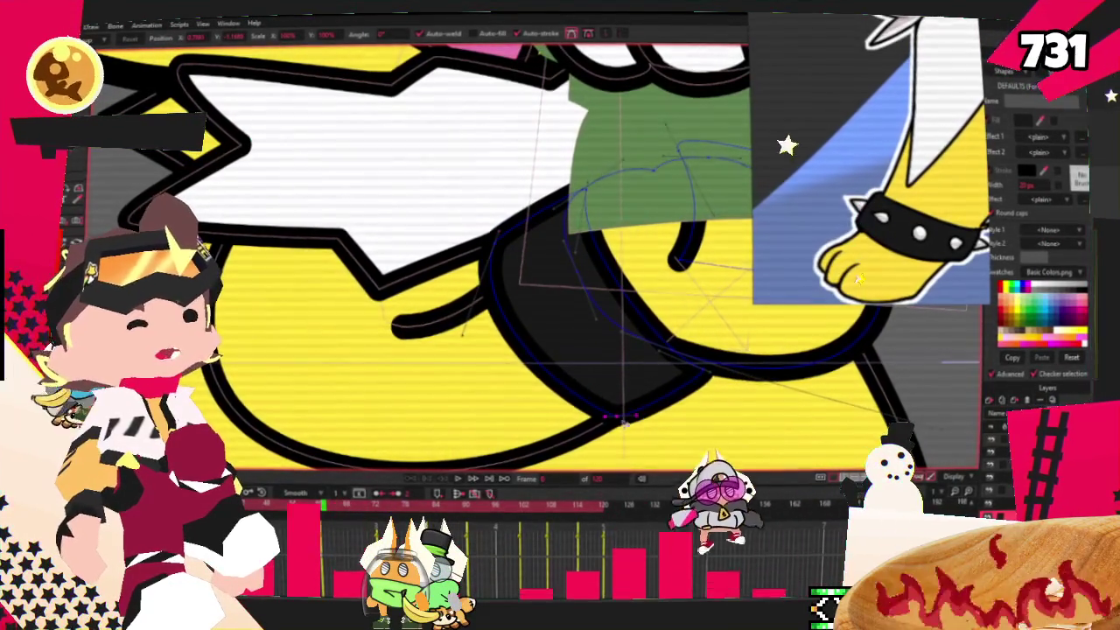
scroll(374, 175, "down", 1)
scroll(374, 175, "down", 1)
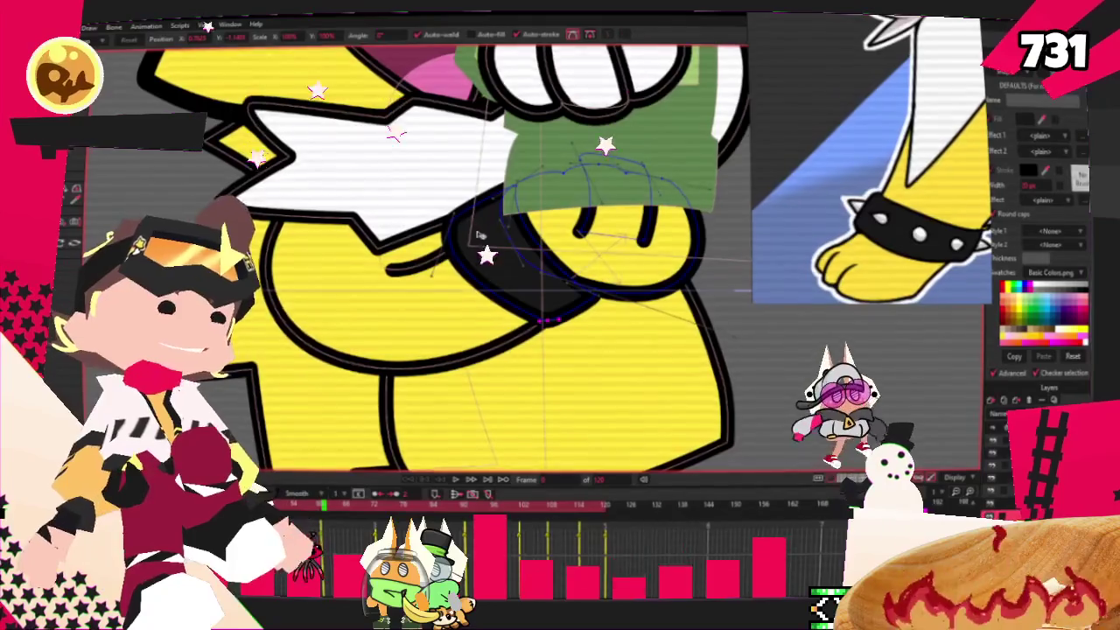
scroll(454, 248, "up", 2)
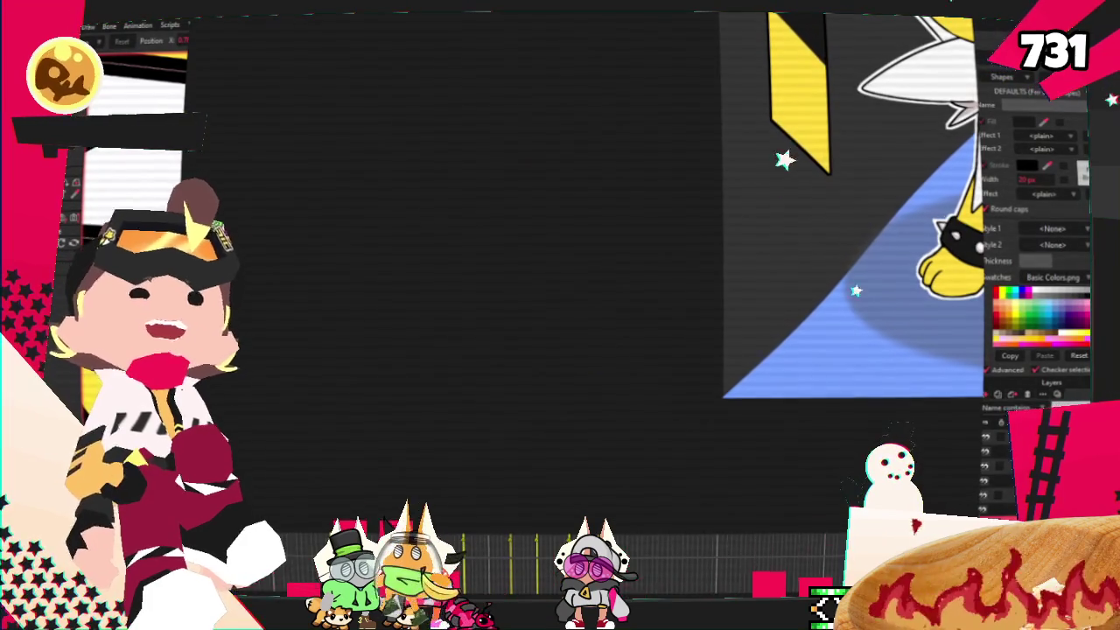
Step: Open the Twinkies reference image and zoom to compare the blue and green-and-purple boxes
left_click_drag(469, 171, 463, 170)
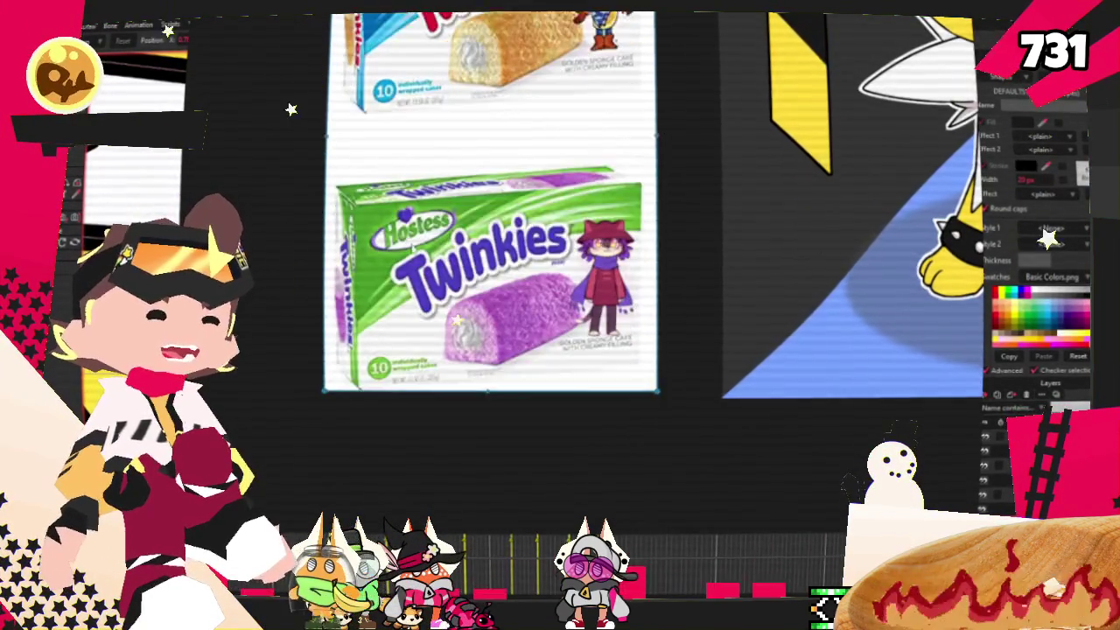
scroll(502, 249, "down", 3)
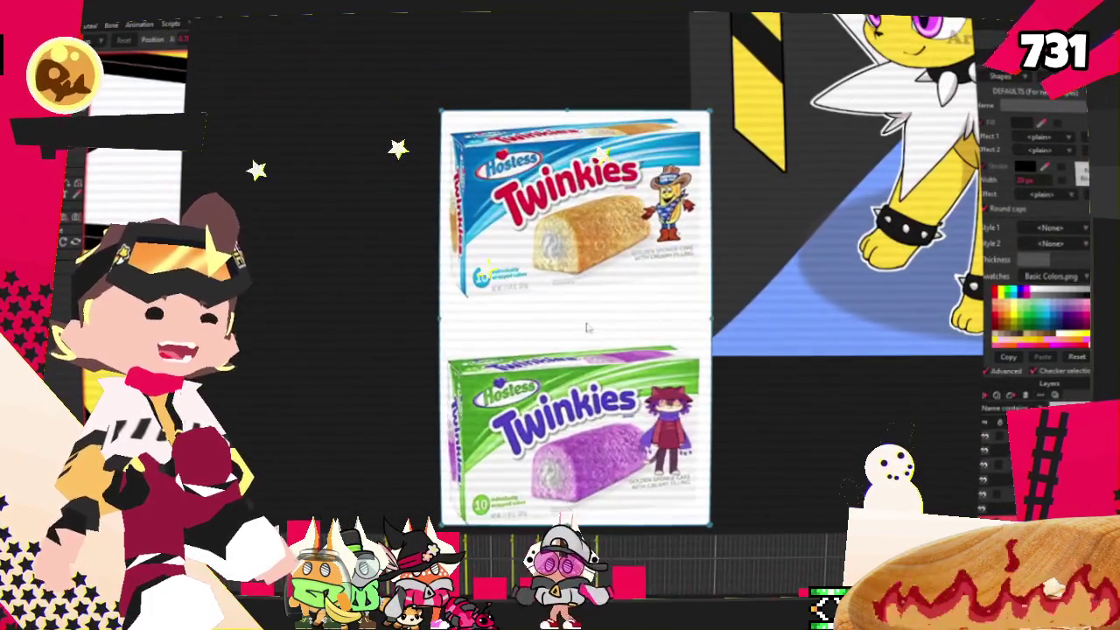
scroll(585, 324, "up", 3)
scroll(595, 307, "down", 3)
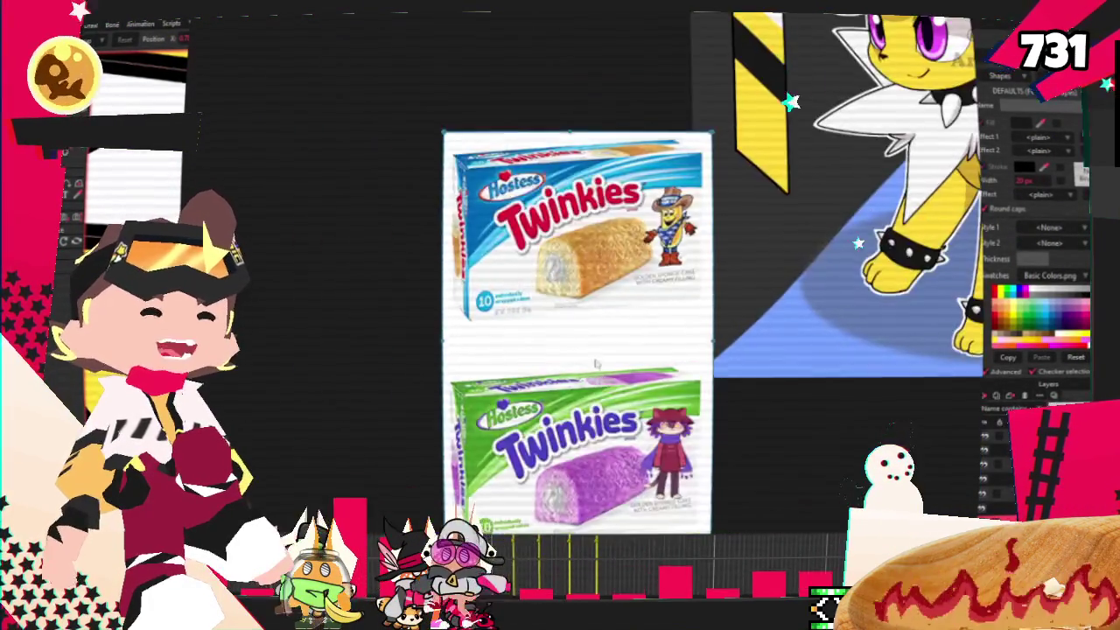
scroll(613, 285, "up", 2)
scroll(614, 286, "up", 3)
scroll(621, 289, "down", 1)
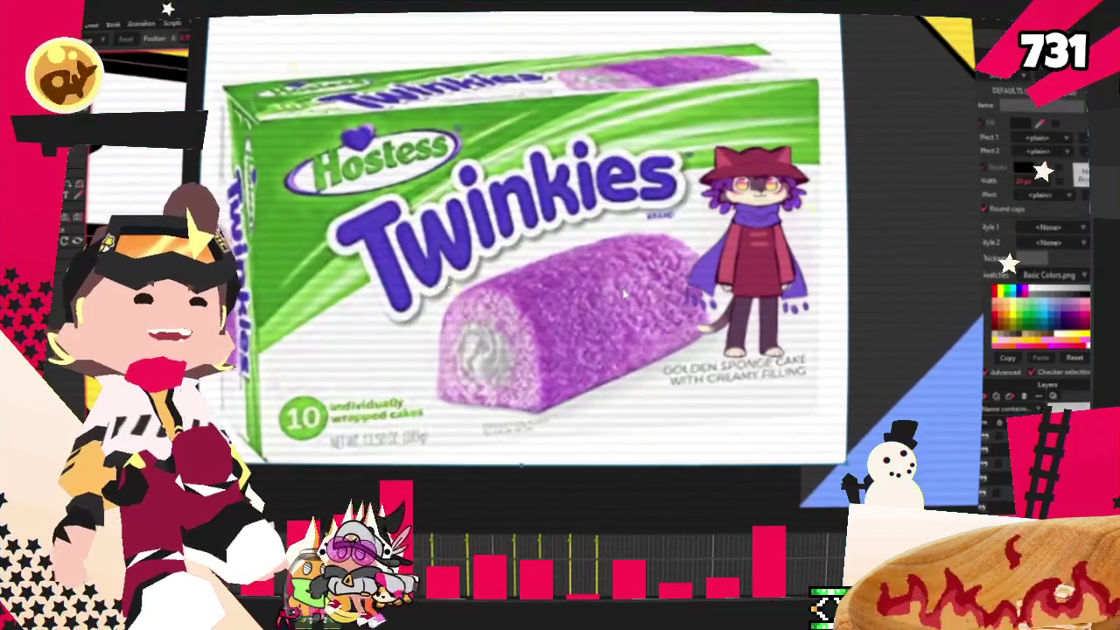
scroll(627, 291, "down", 2)
scroll(613, 280, "down", 2)
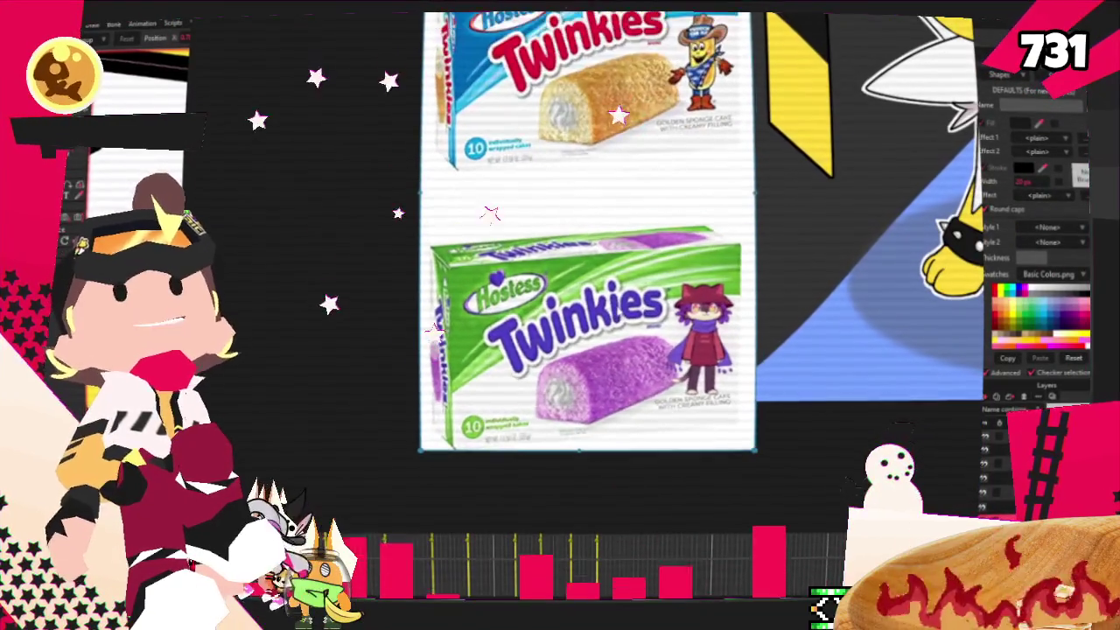
scroll(604, 262, "up", 2)
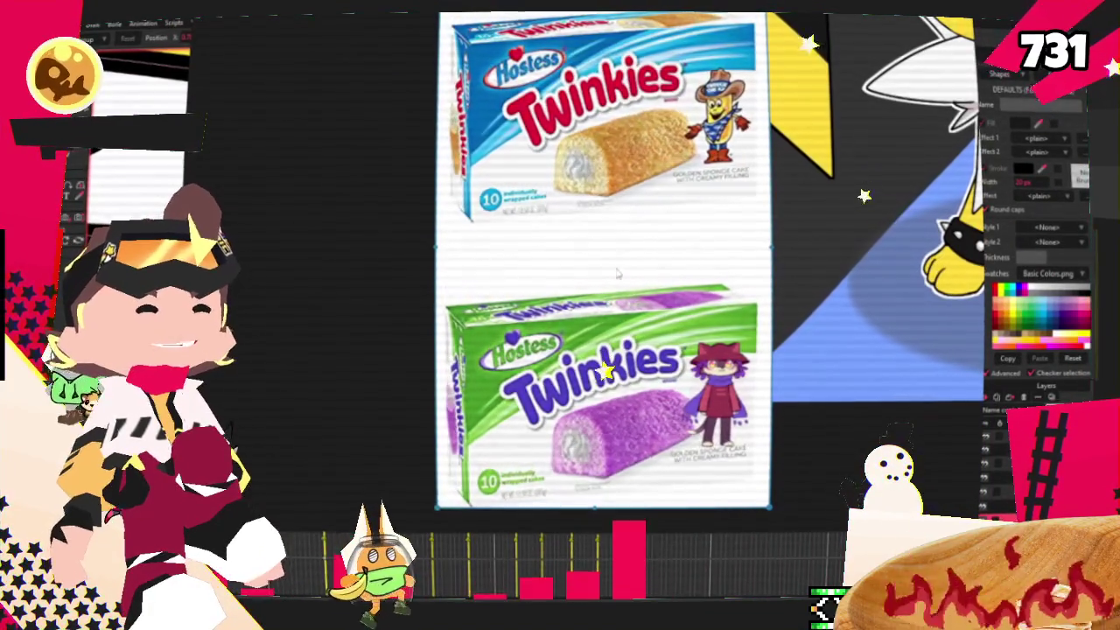
scroll(618, 288, "up", 1)
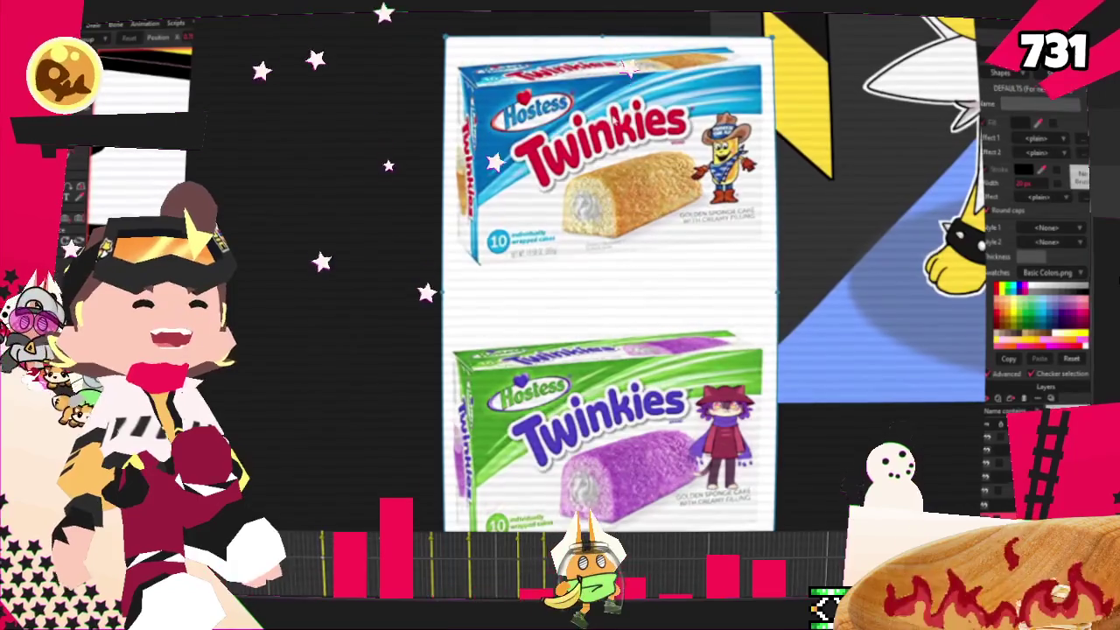
scroll(610, 140, "up", 2)
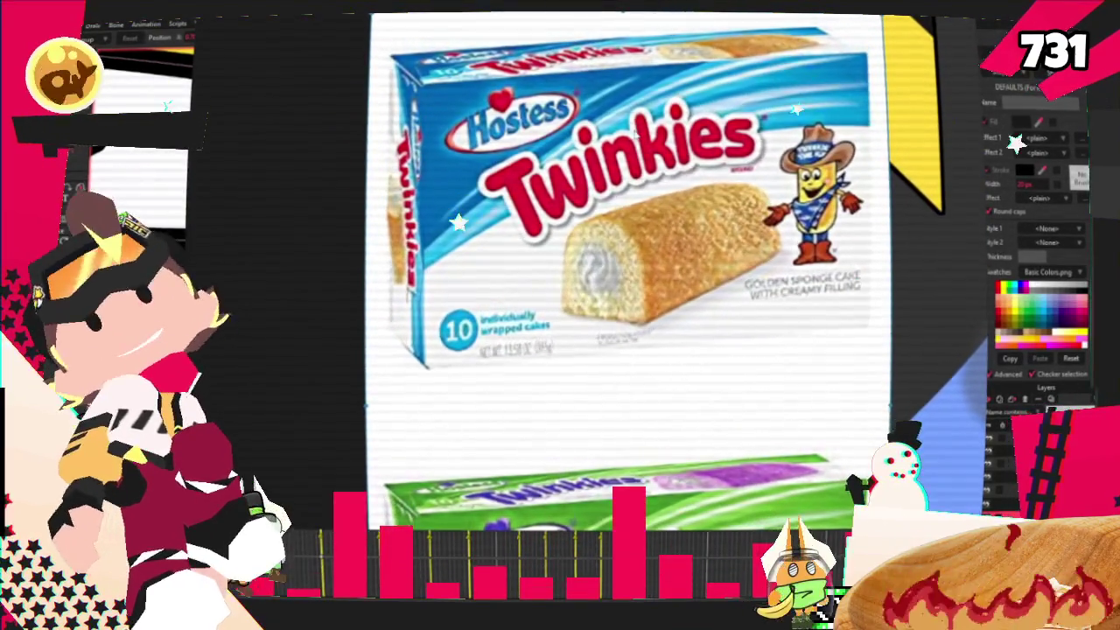
scroll(635, 121, "down", 3)
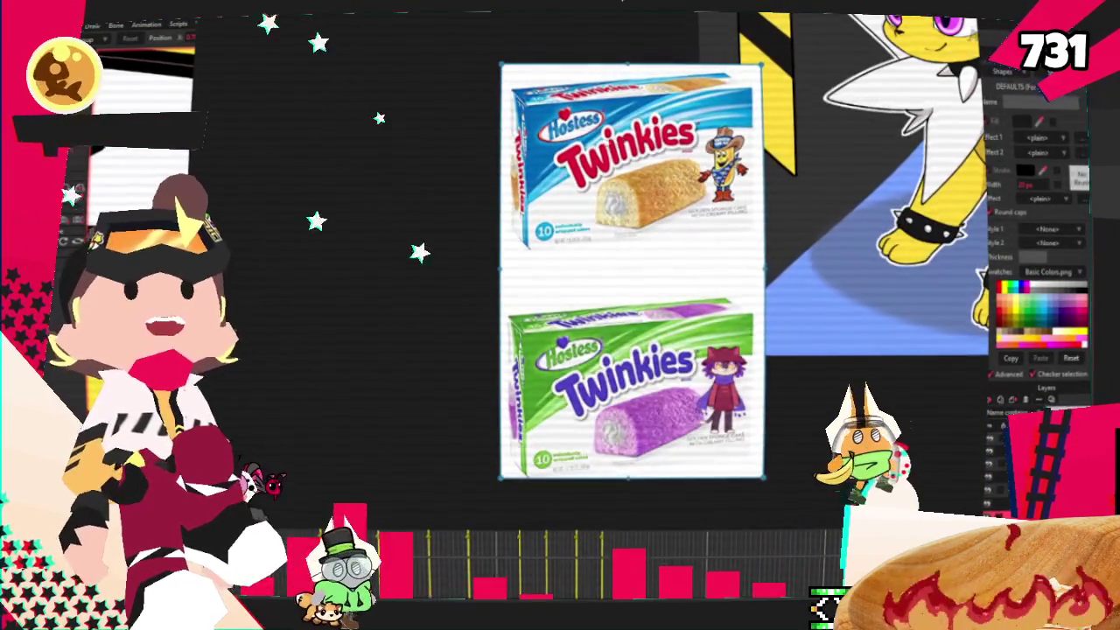
scroll(601, 123, "up", 1)
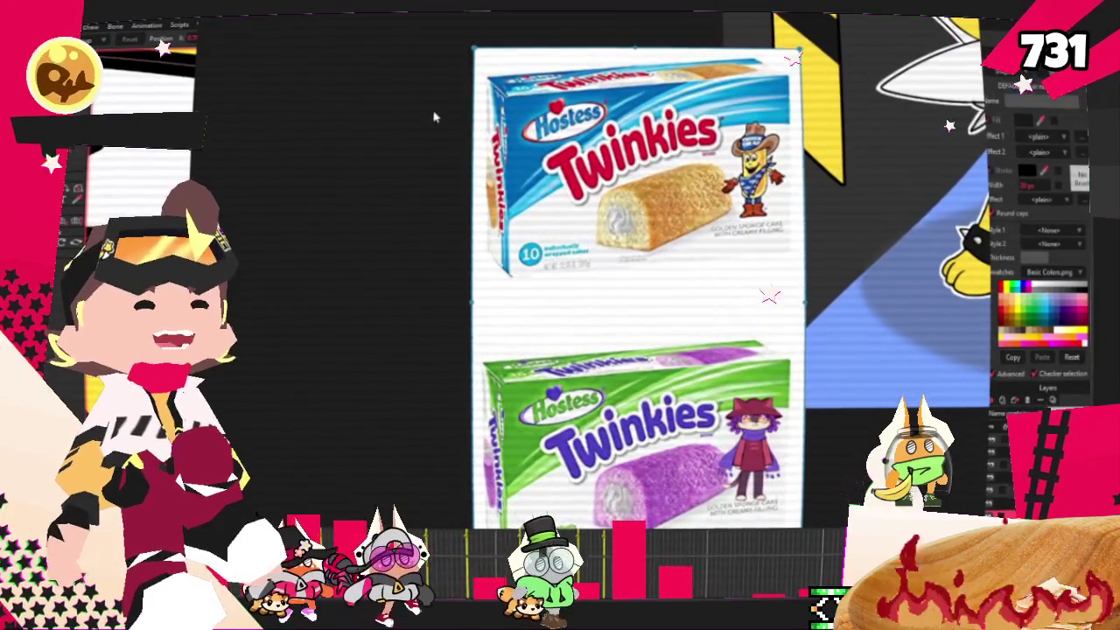
scroll(432, 111, "down", 1)
scroll(621, 83, "up", 2)
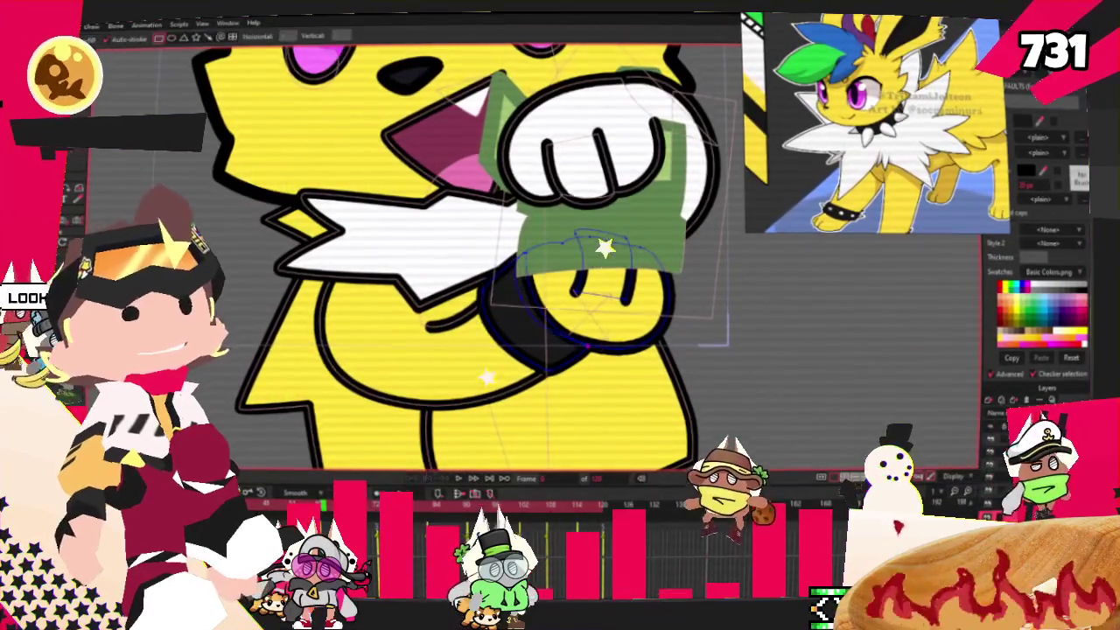
Step: Zoom in and select the black wristband ring with Select Shape
scroll(612, 306, "up", 3)
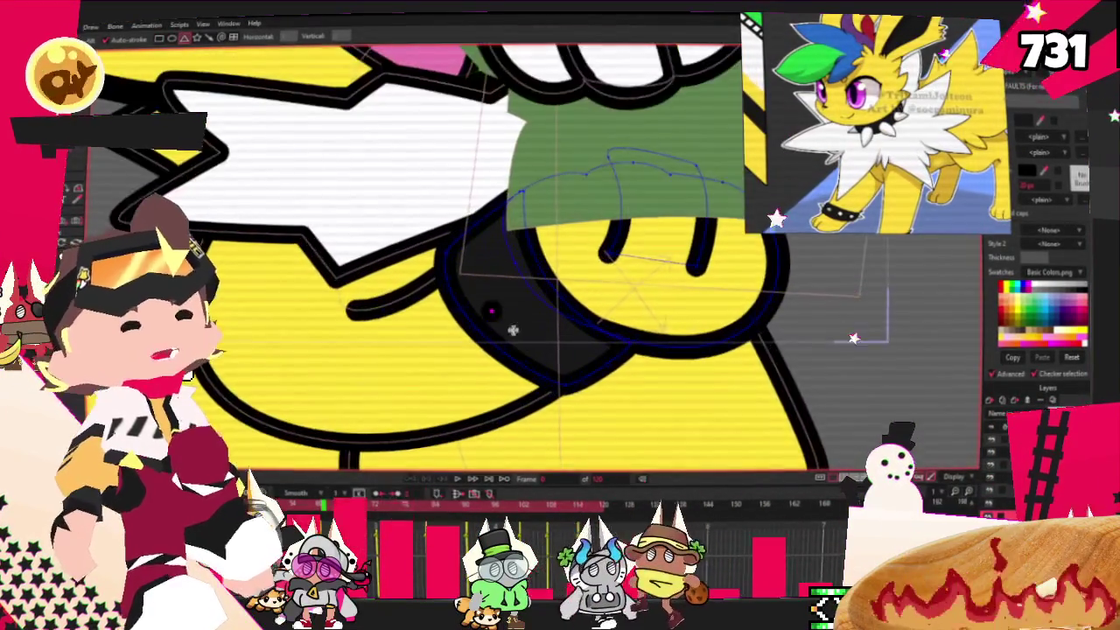
key("s")
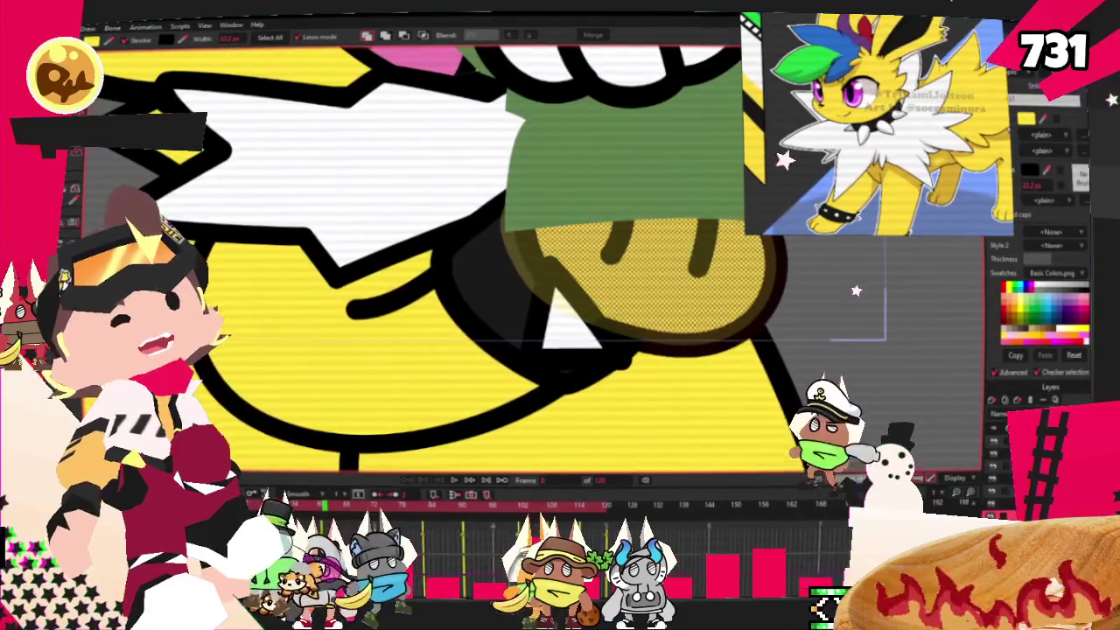
scroll(542, 275, "up", 1)
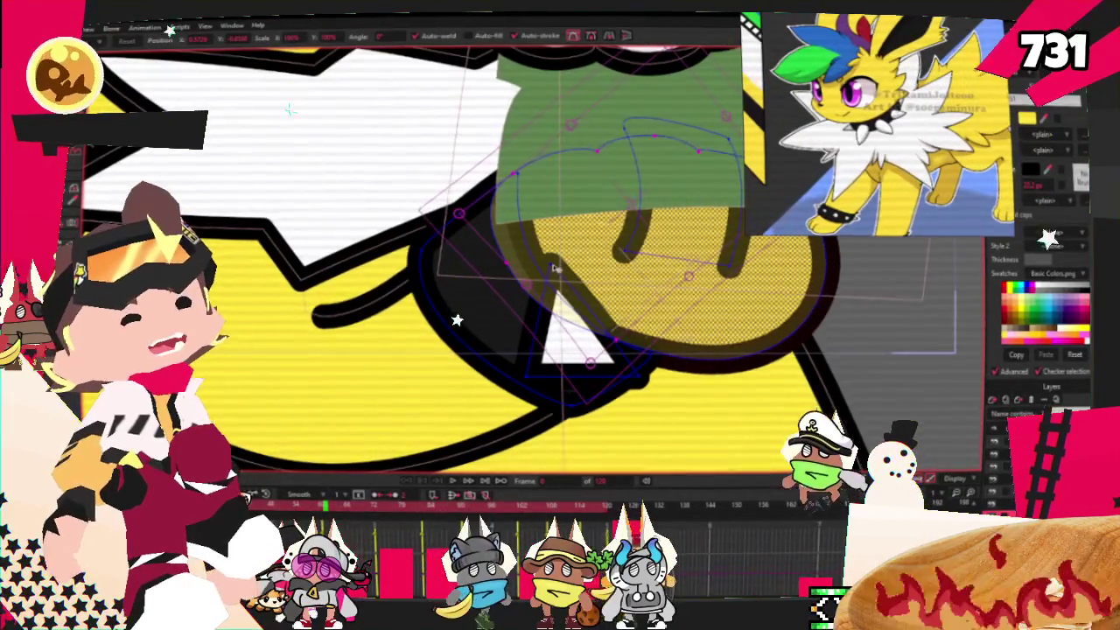
left_click(554, 265)
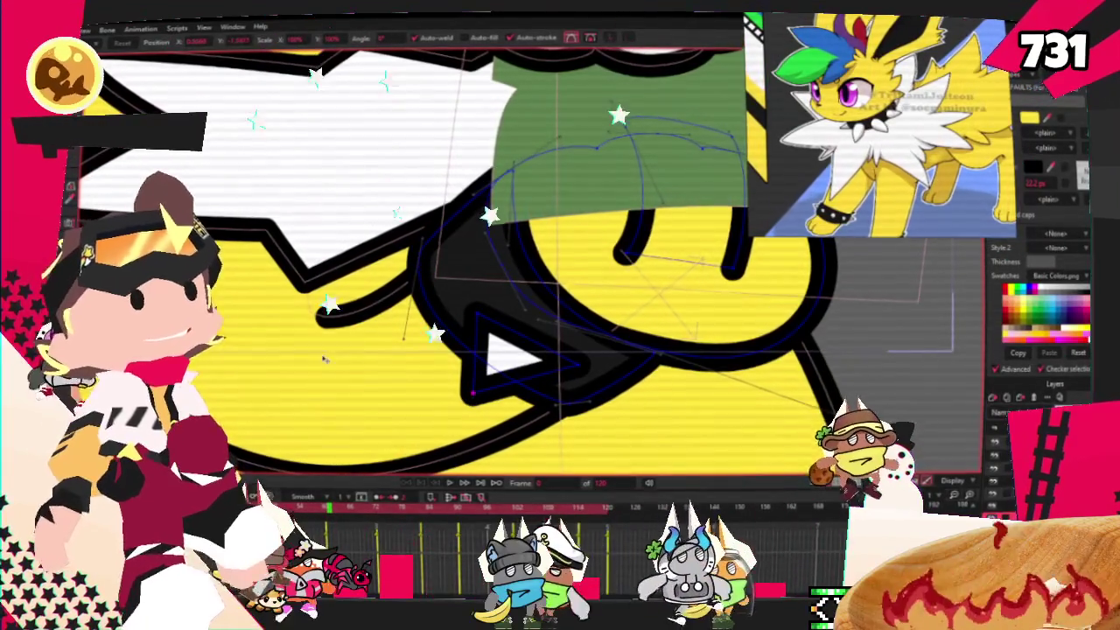
Step: Switch through the Add Point and Transform Points tools while zooming on the white spike
scroll(388, 295, "up", 1)
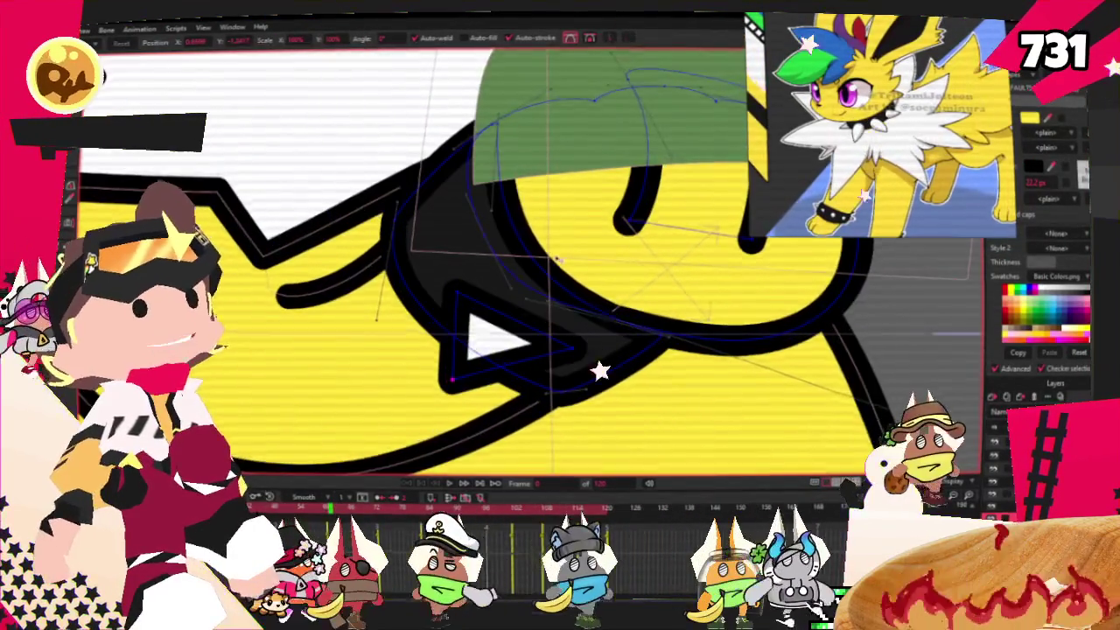
scroll(556, 258, "up", 1)
key("w")
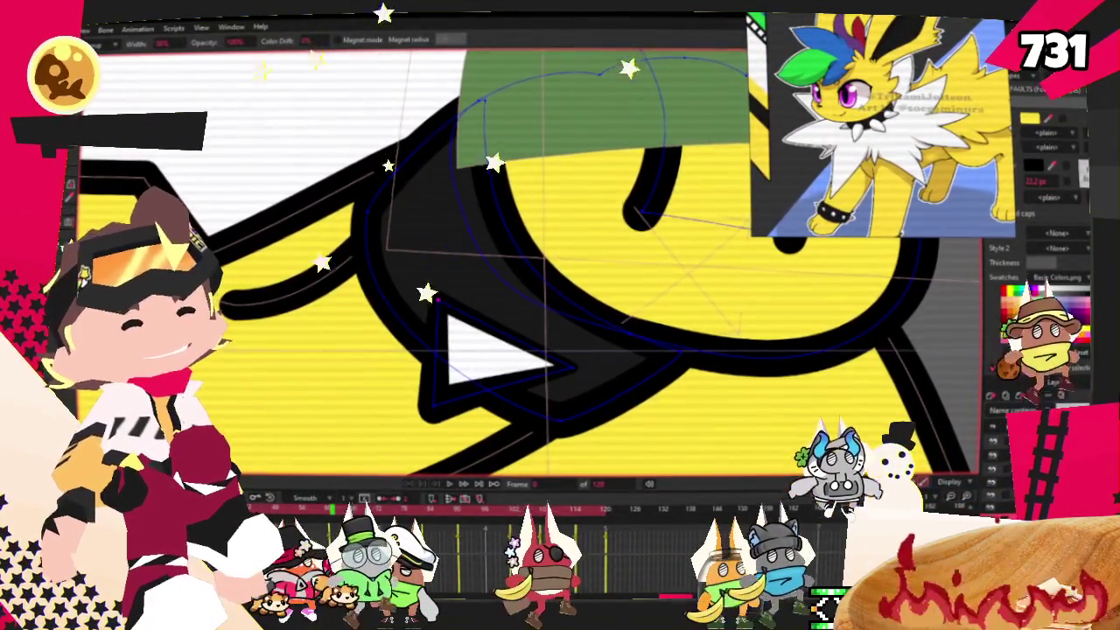
key("a")
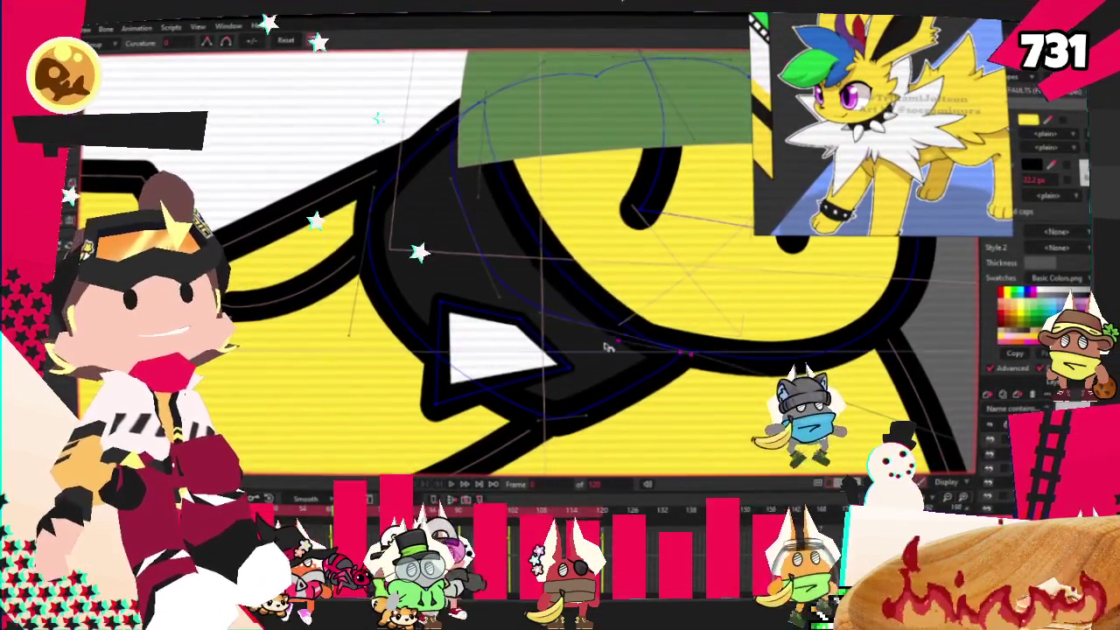
scroll(518, 328, "up", 2)
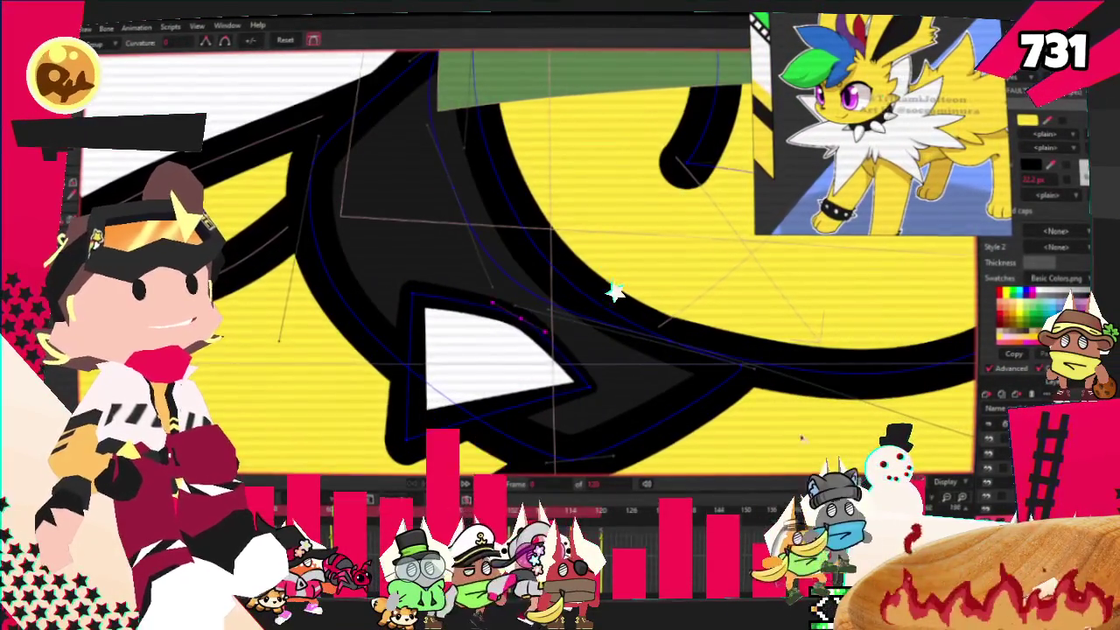
scroll(393, 288, "down", 2)
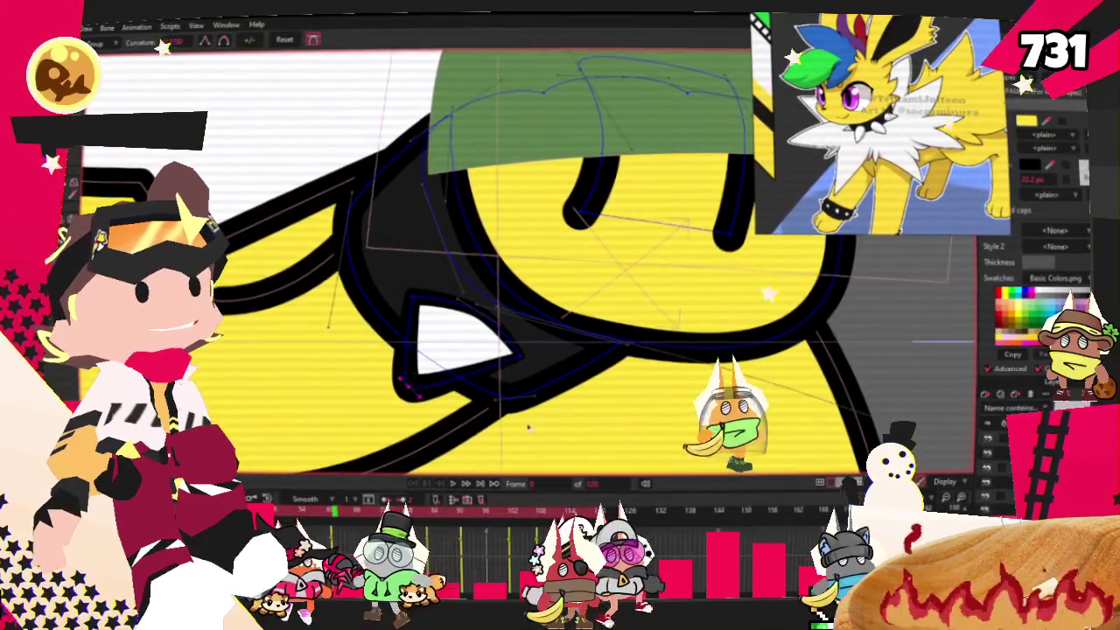
key("t")
scroll(564, 433, "up", 3)
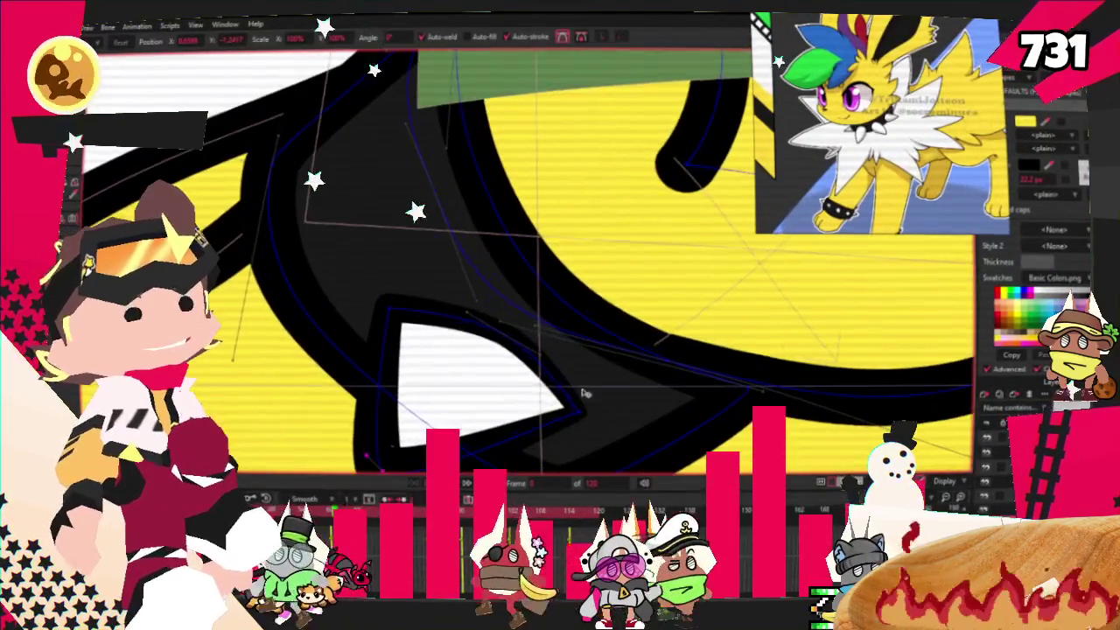
scroll(525, 394, "down", 2)
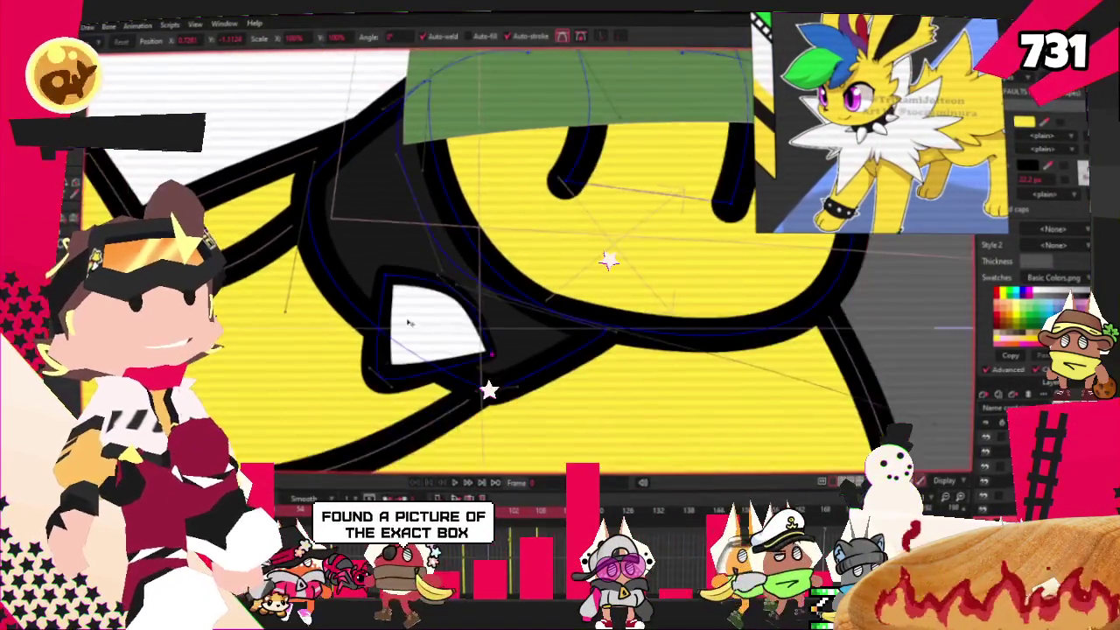
scroll(420, 324, "up", 2)
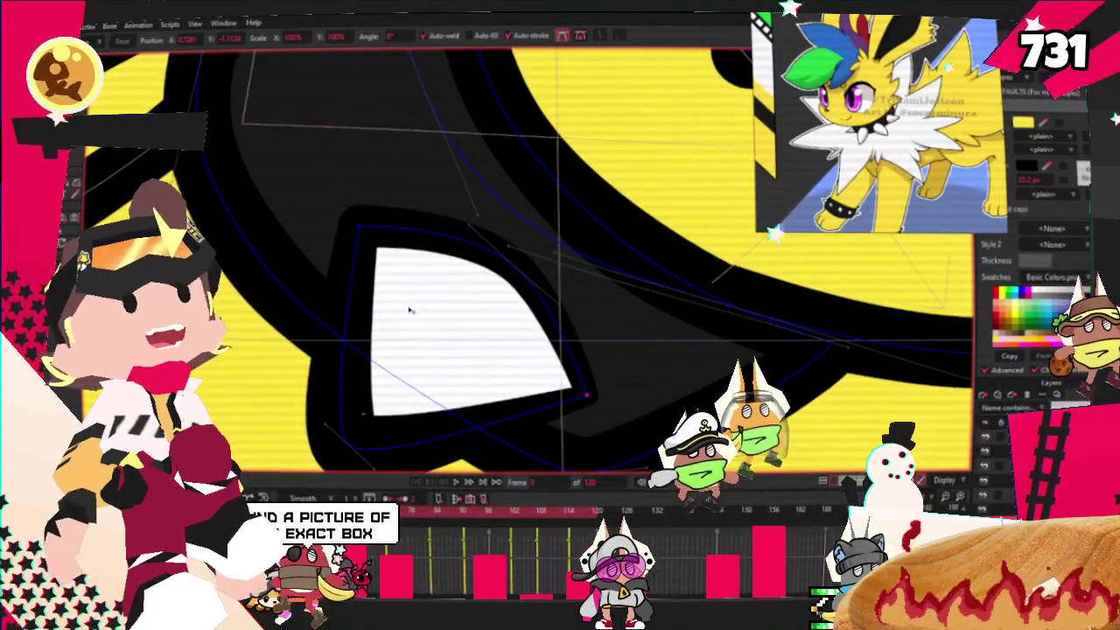
Step: Select the white spike's points and rotate the spike on the wristband
scroll(490, 287, "down", 1)
left_click(496, 284)
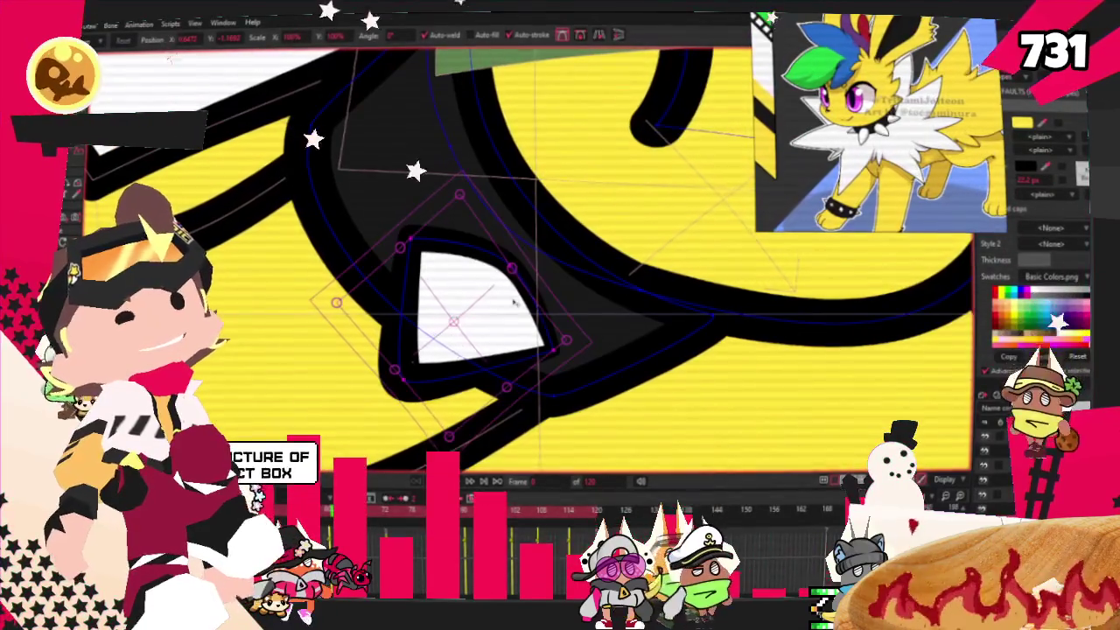
left_click_drag(496, 284, 482, 348)
scroll(349, 117, "down", 2)
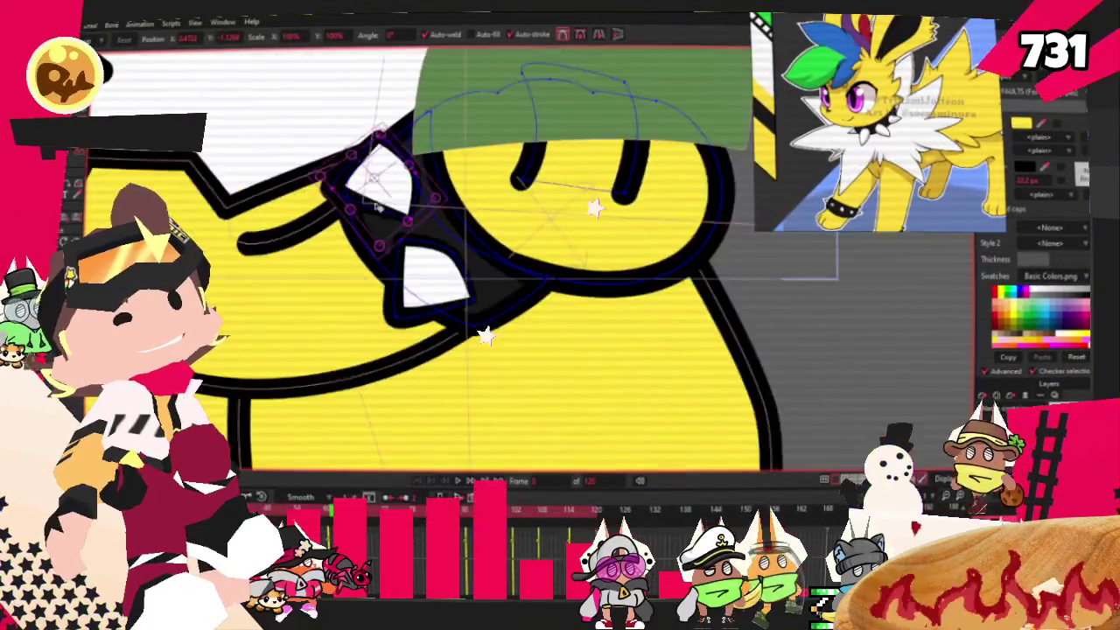
scroll(454, 248, "up", 2)
scroll(406, 194, "up", 1)
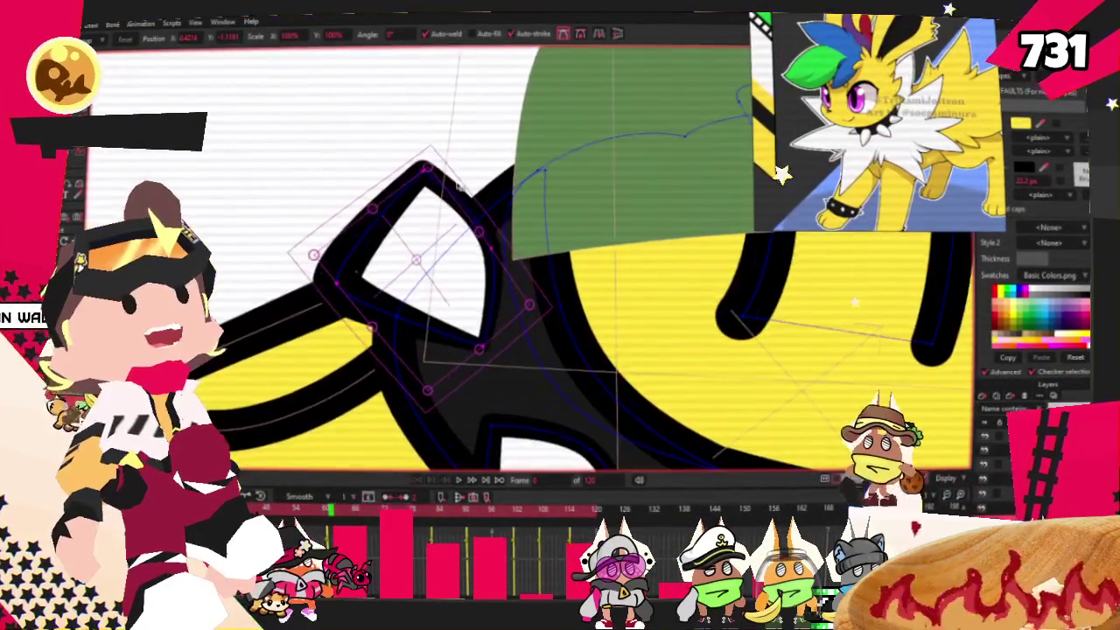
scroll(490, 262, "up", 1)
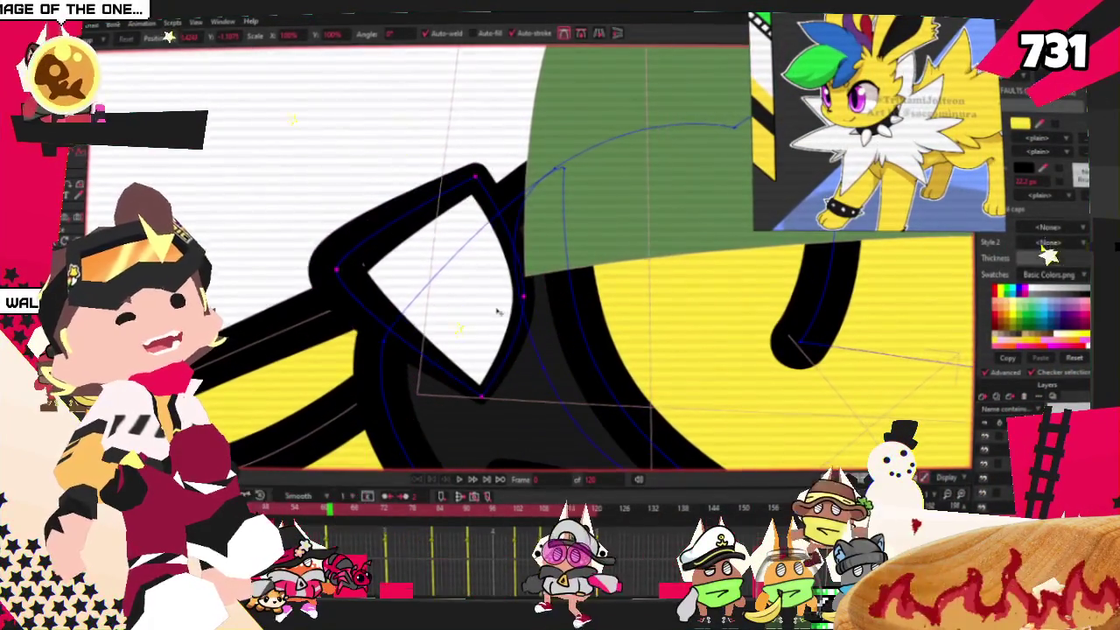
Step: Rotate the upper spike slightly clockwise and pull its top corner down and right
left_click_drag(522, 297, 483, 306)
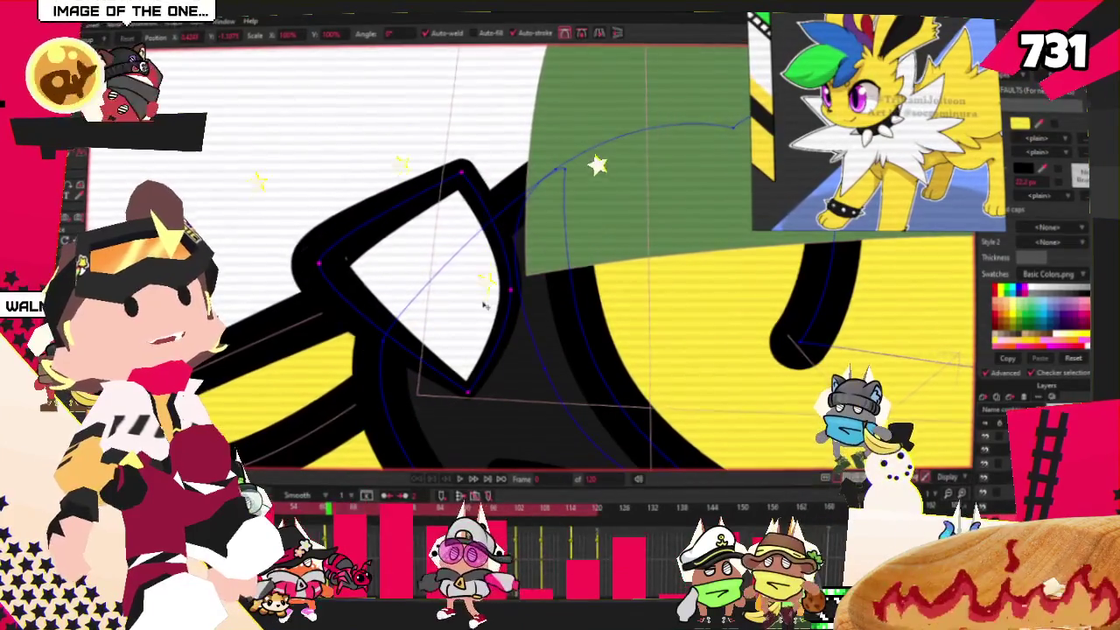
left_click(483, 304)
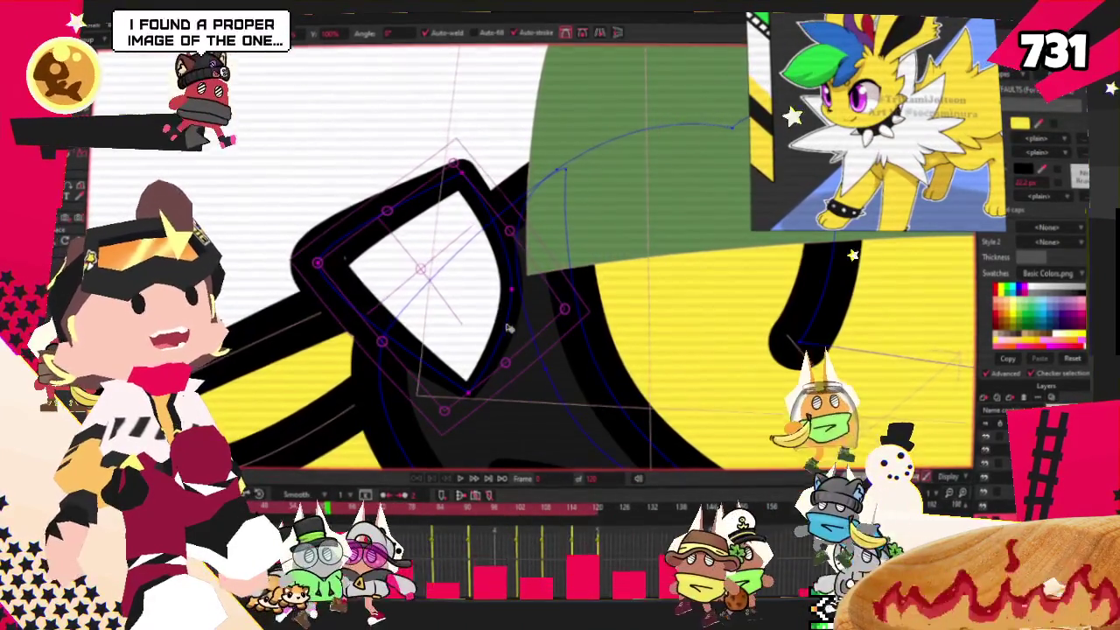
left_click(449, 296)
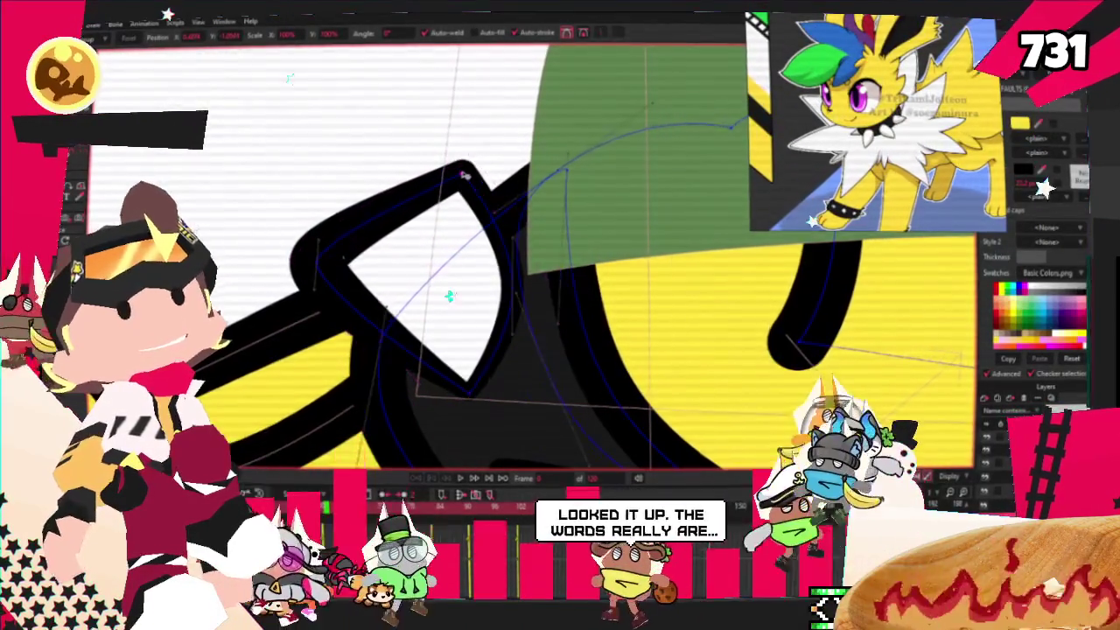
left_click_drag(464, 171, 482, 219)
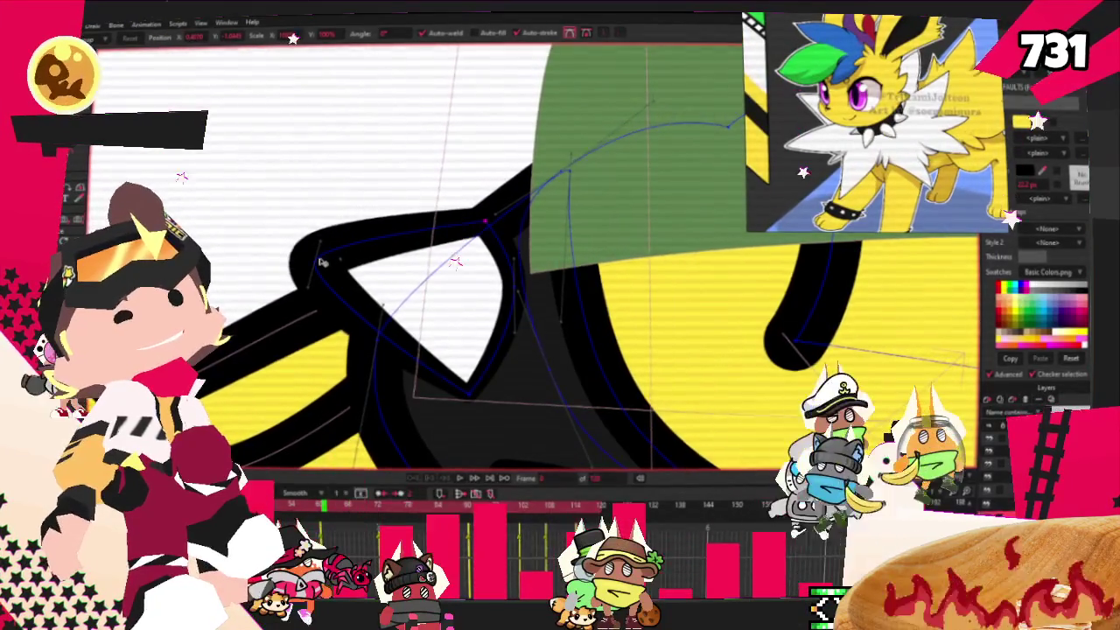
scroll(372, 262, "down", 3)
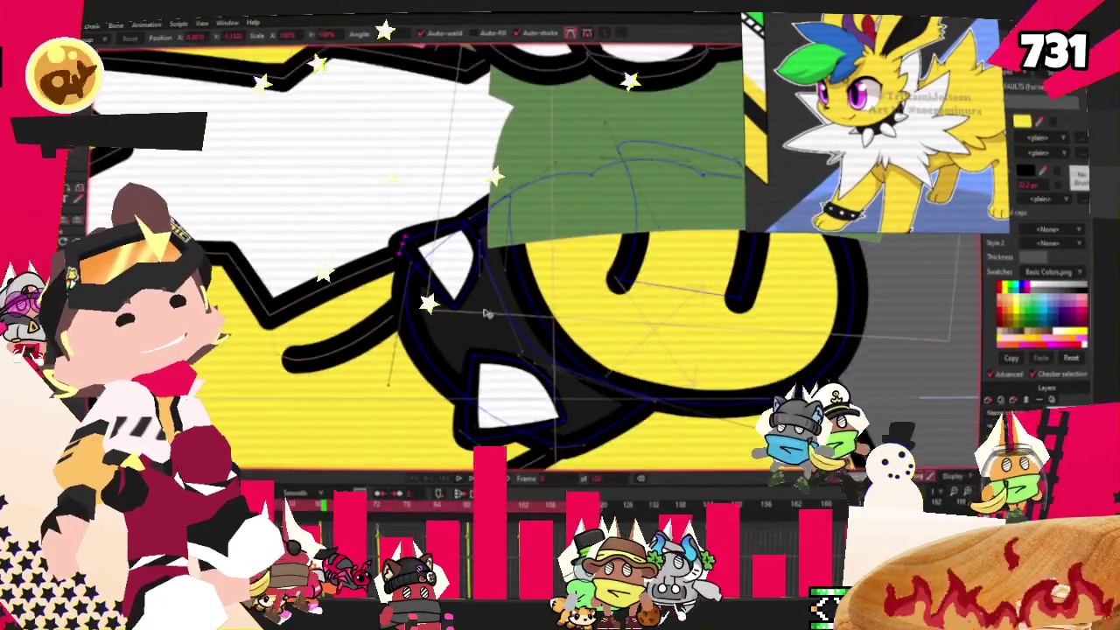
scroll(446, 299, "up", 3)
scroll(446, 299, "up", 2)
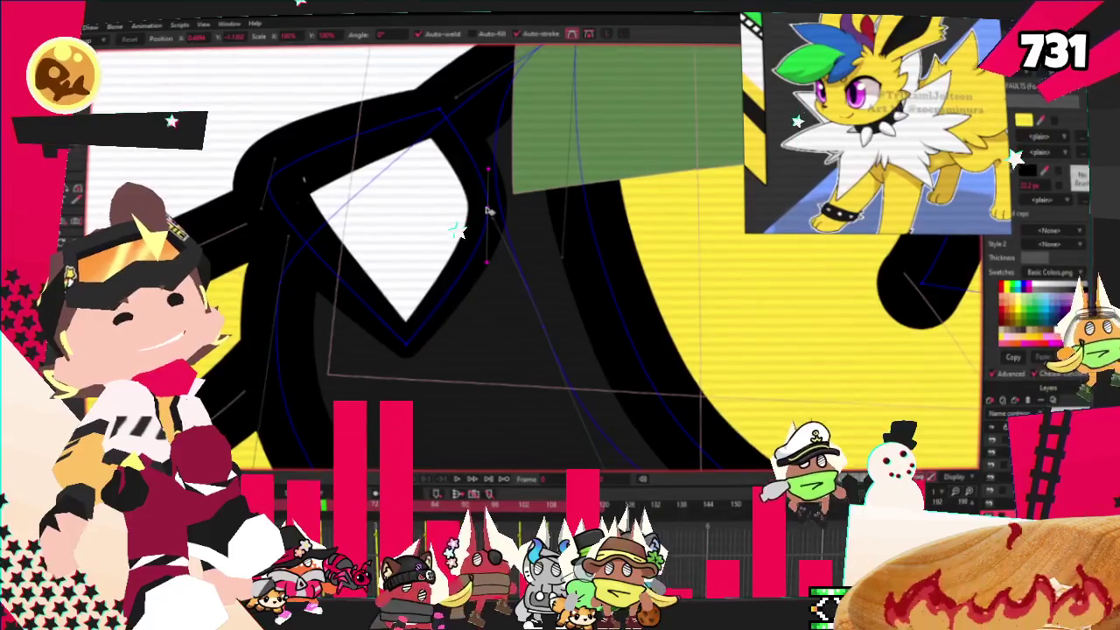
scroll(411, 338, "down", 3)
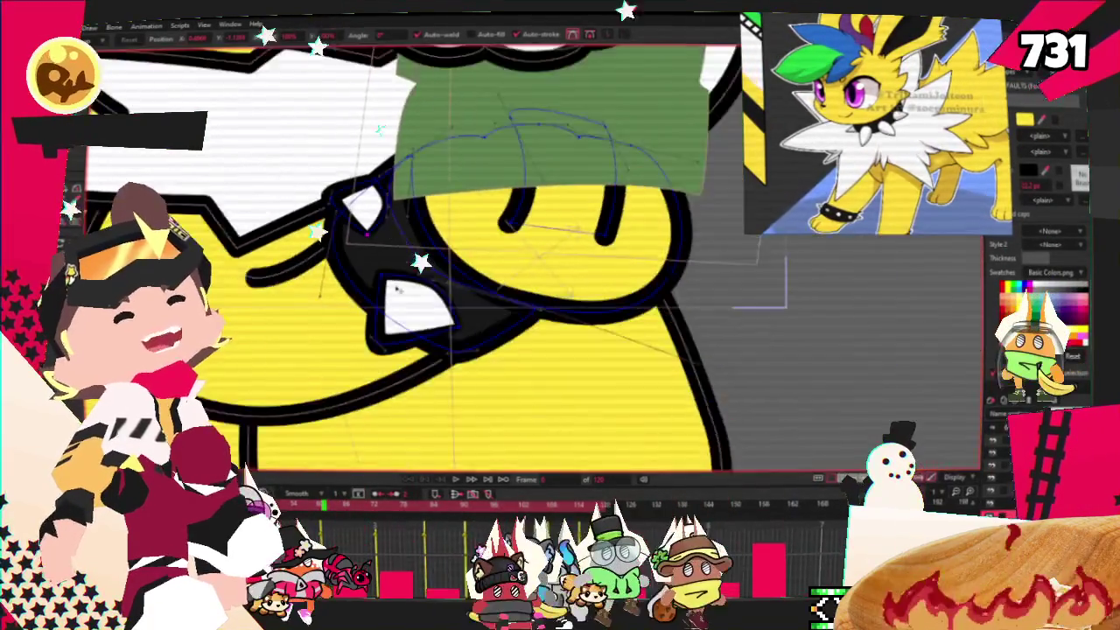
scroll(387, 289, "up", 2)
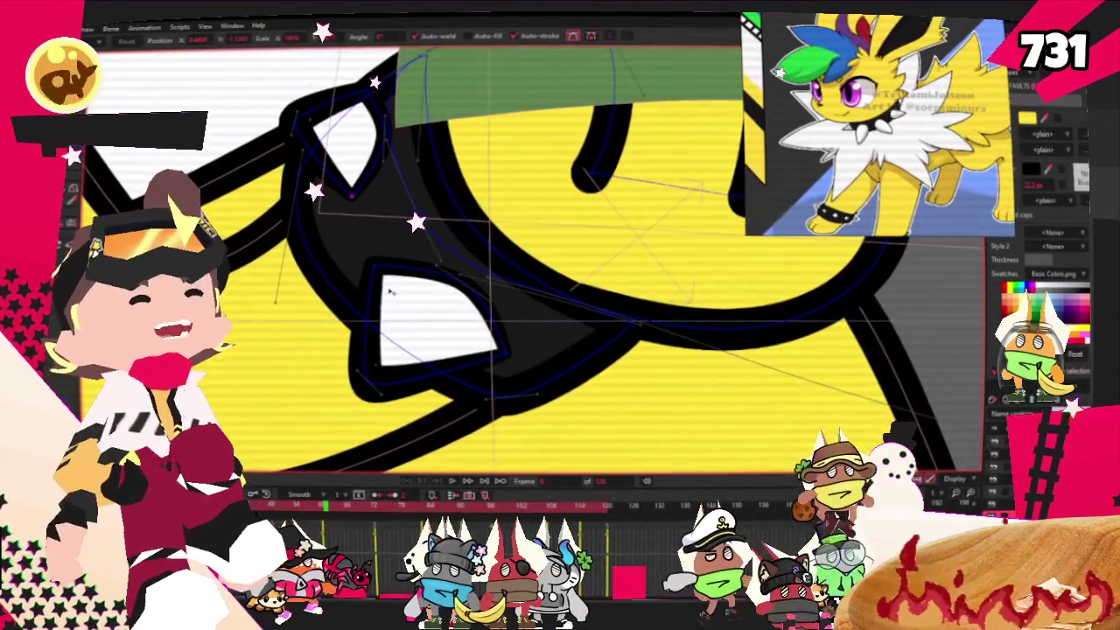
scroll(377, 371, "up", 1)
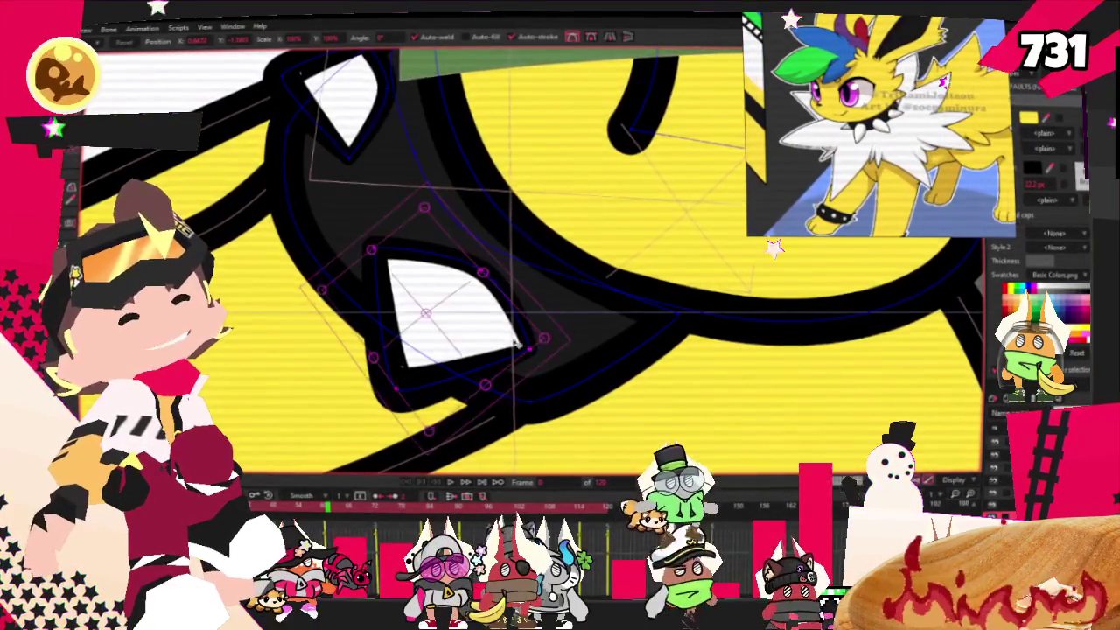
scroll(444, 324, "up", 1)
scroll(490, 332, "up", 1)
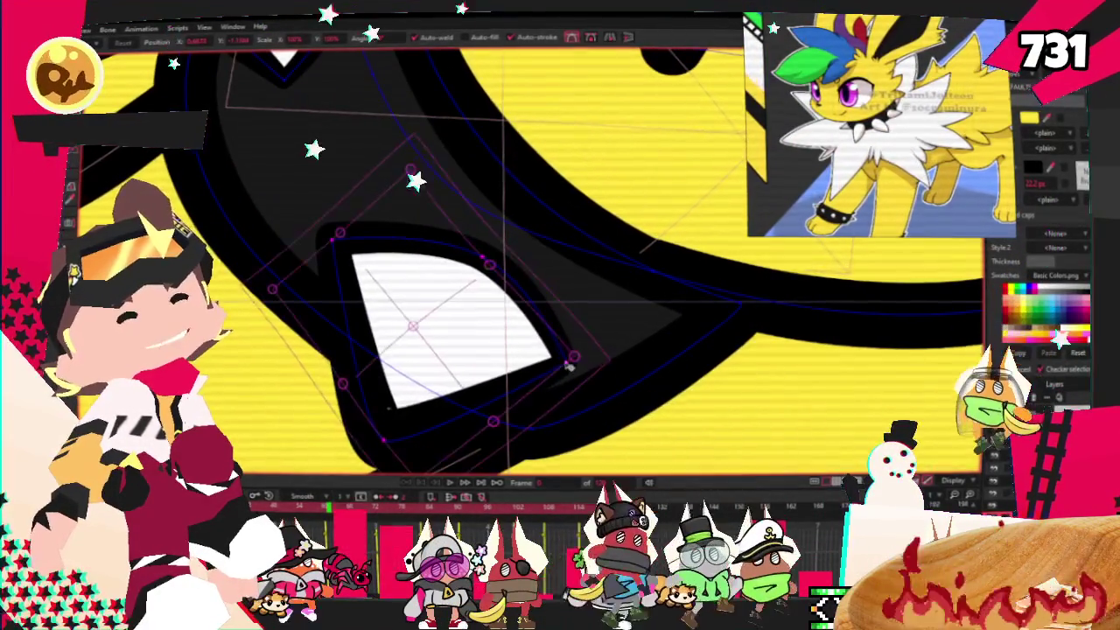
Step: Narrow and shorten the spike by pulling its corners in, and raise the band outline above it
left_click_drag(566, 362, 537, 358)
left_click_drag(341, 267, 347, 256)
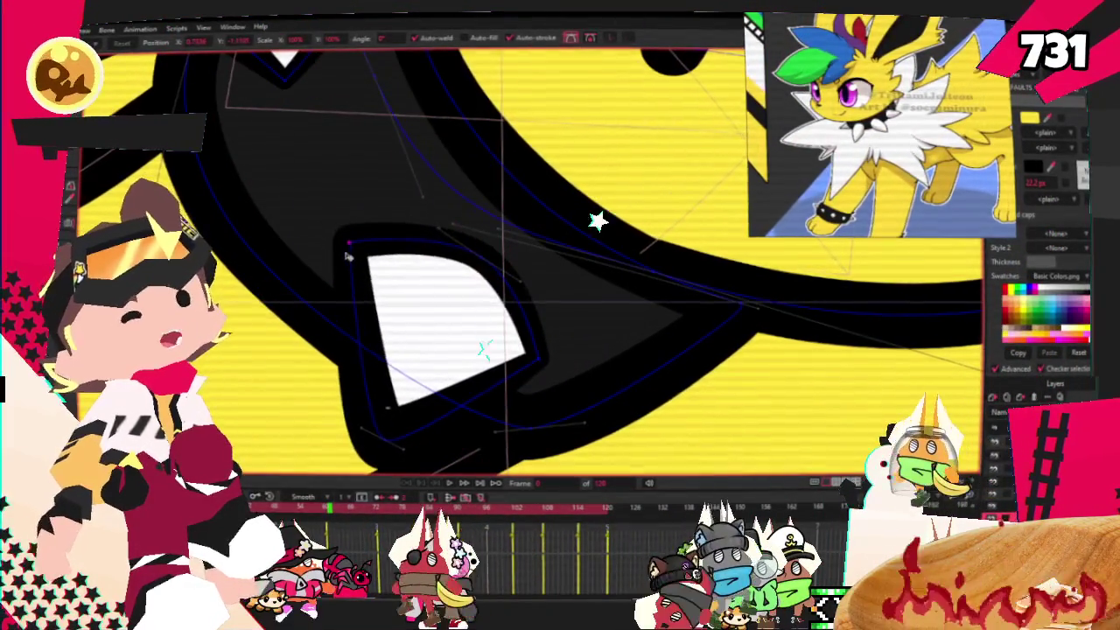
left_click_drag(388, 407, 376, 376)
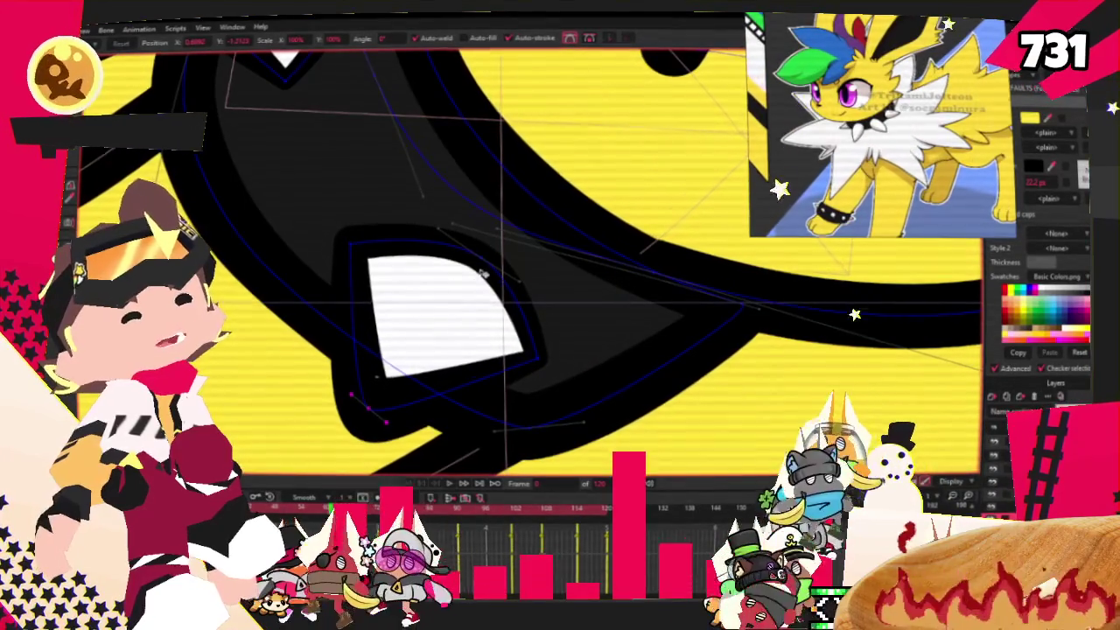
left_click_drag(411, 247, 393, 218)
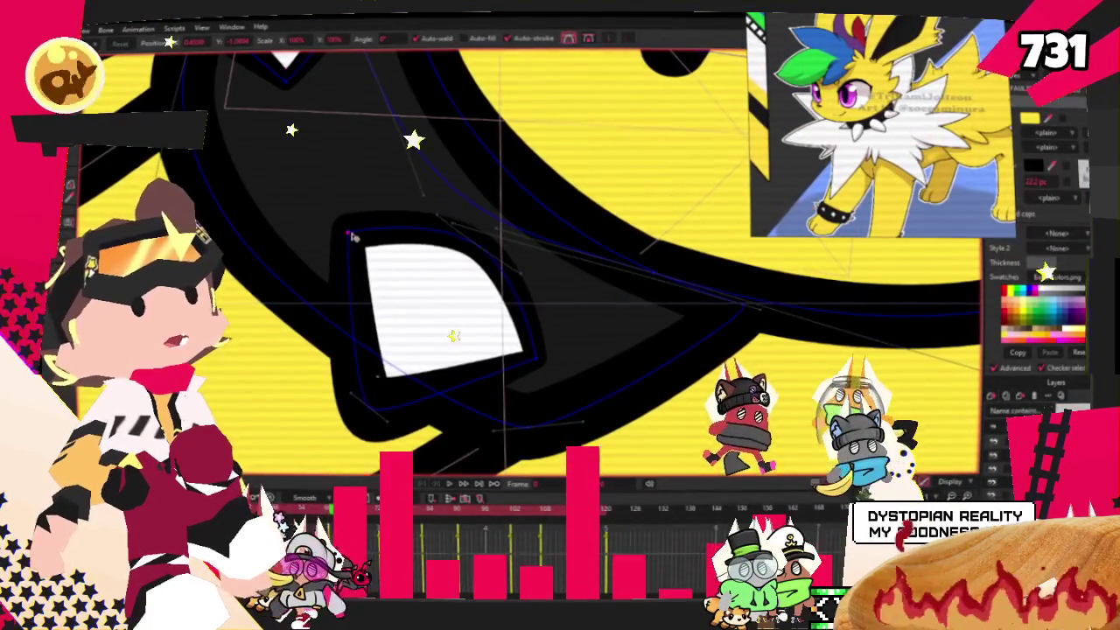
scroll(394, 219, "down", 3)
scroll(394, 219, "down", 2)
scroll(403, 232, "down", 1)
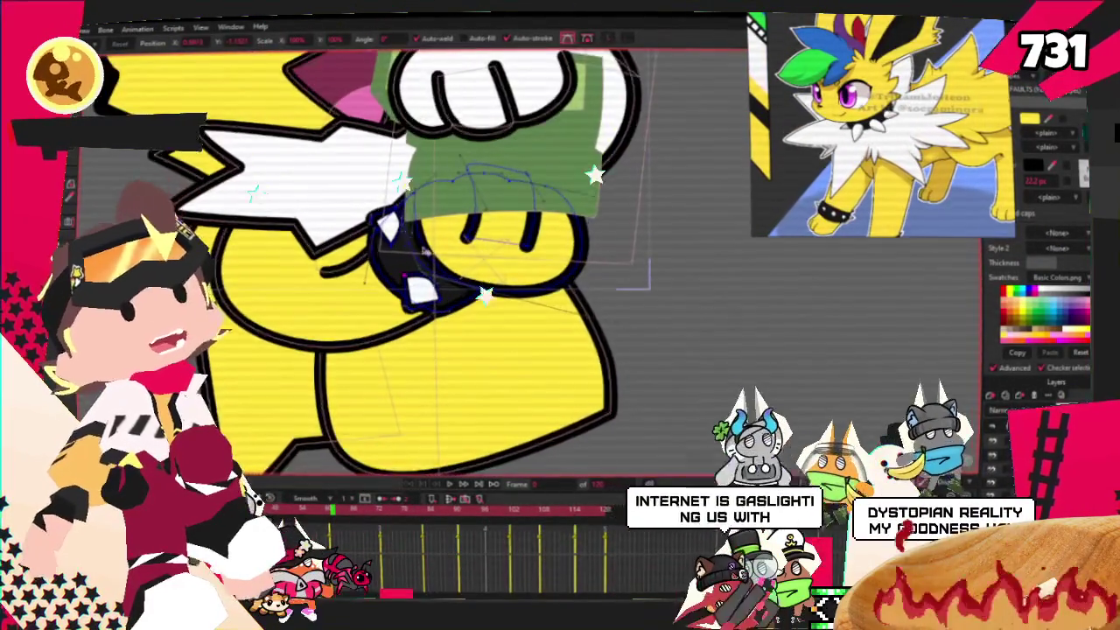
scroll(407, 237, "up", 2)
scroll(429, 315, "up", 2)
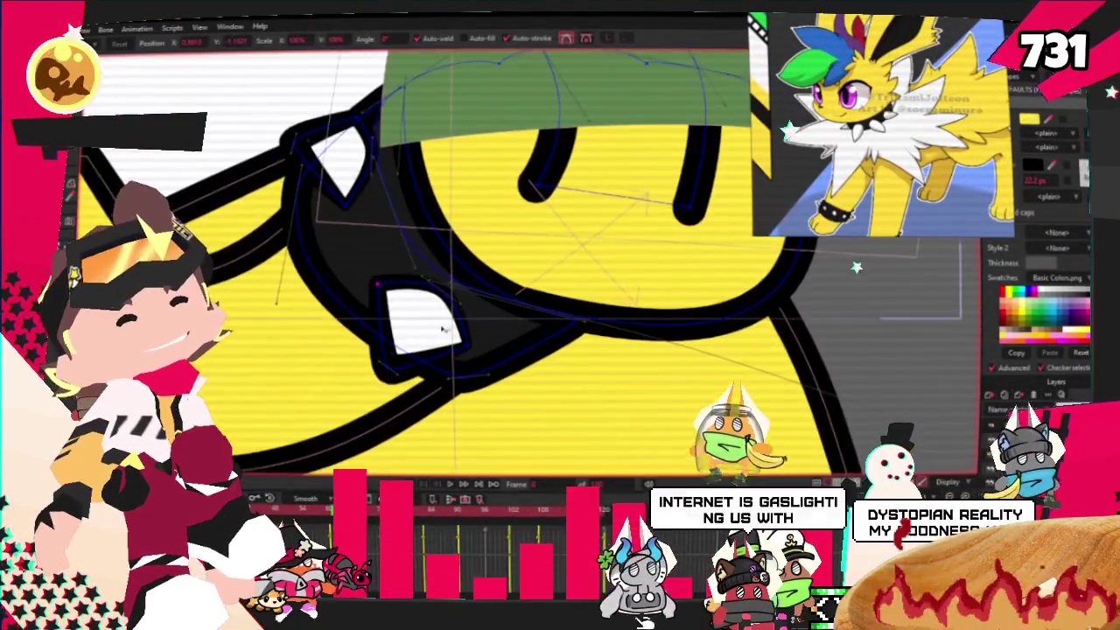
Step: Select the lower white spike shape, then deselect it
left_click(440, 330)
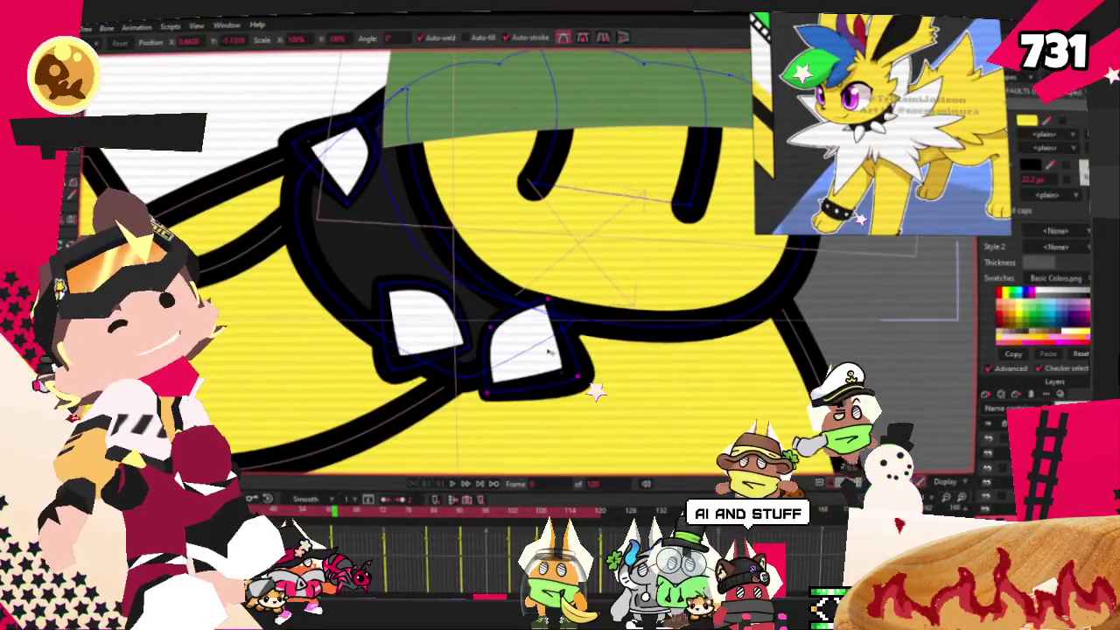
left_click(485, 382)
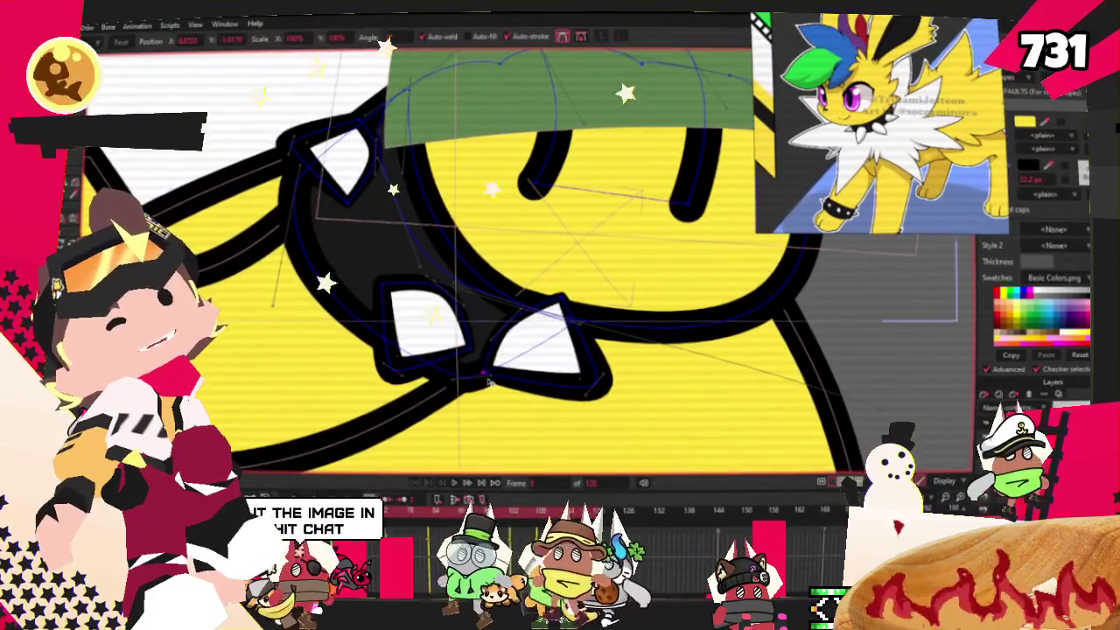
scroll(485, 382, "down", 2)
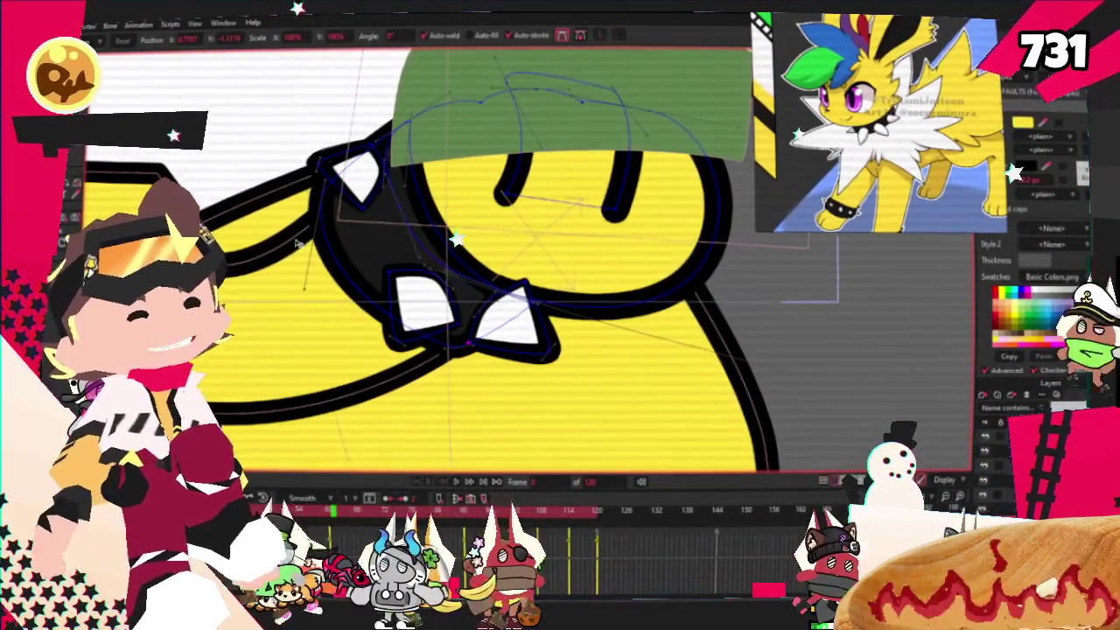
key("q")
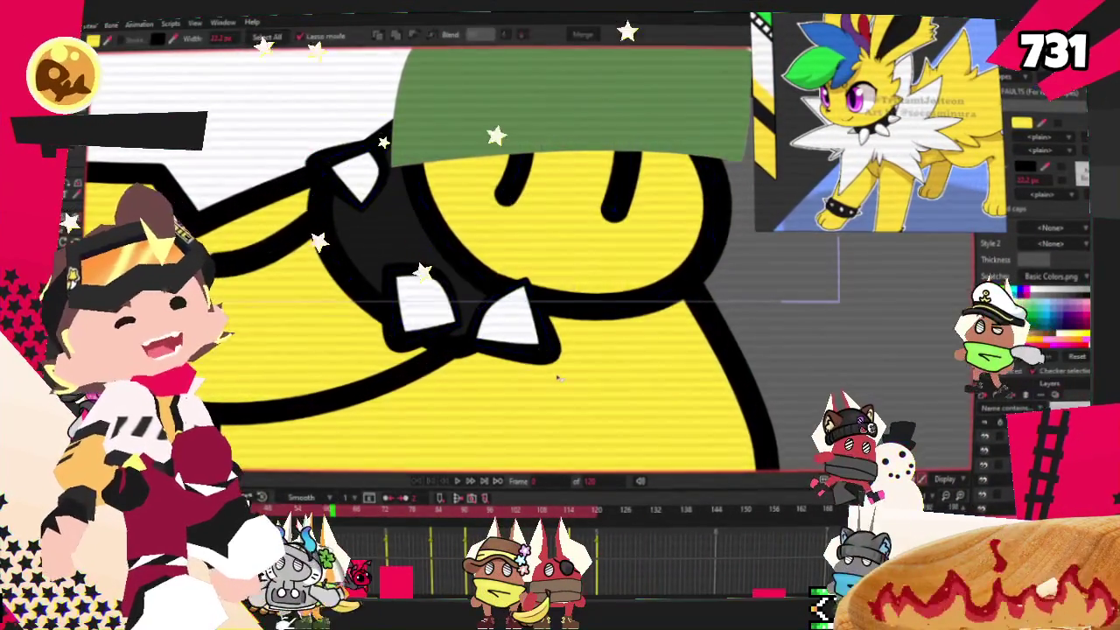
scroll(201, 106, "up", 2)
scroll(200, 106, "up", 2)
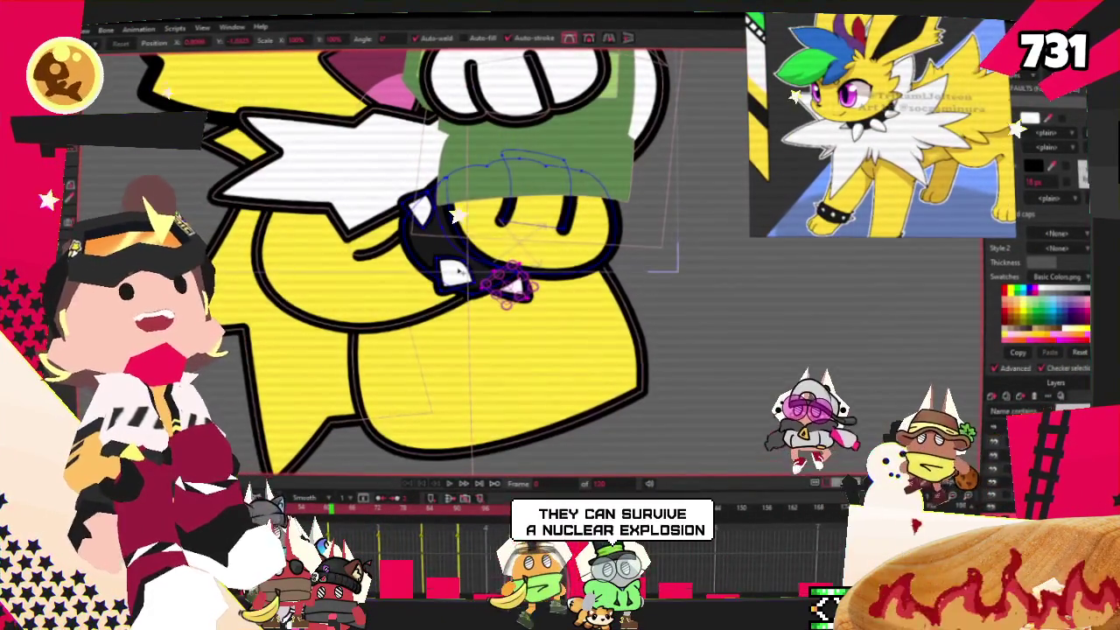
Step: Zoom in and out on the wristband to check the spikes' spacing
scroll(515, 334, "up", 3)
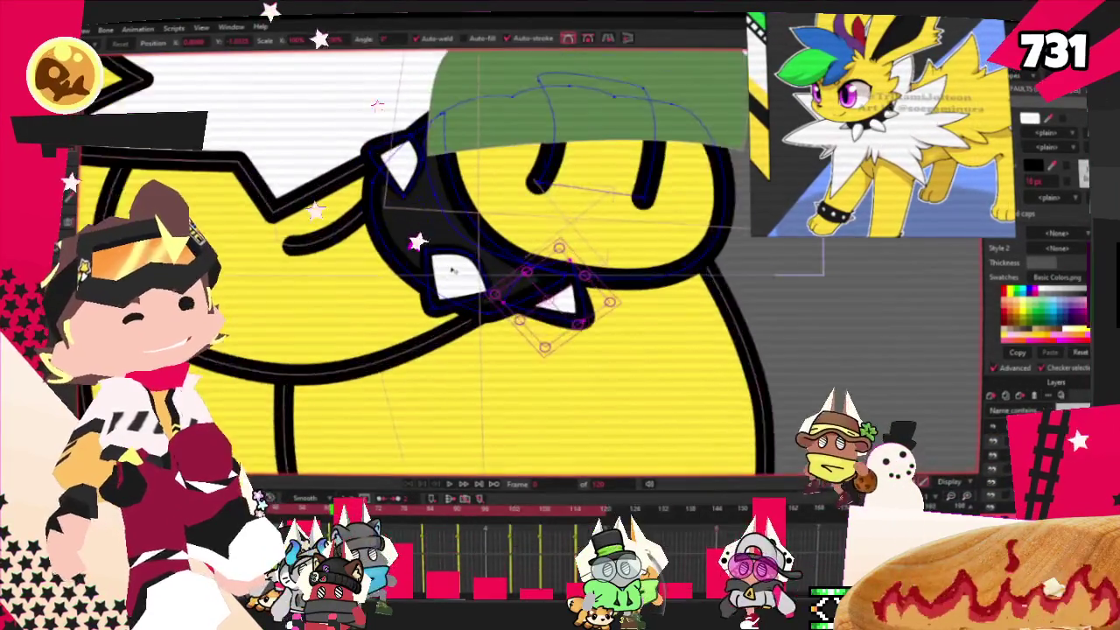
scroll(490, 306, "up", 3)
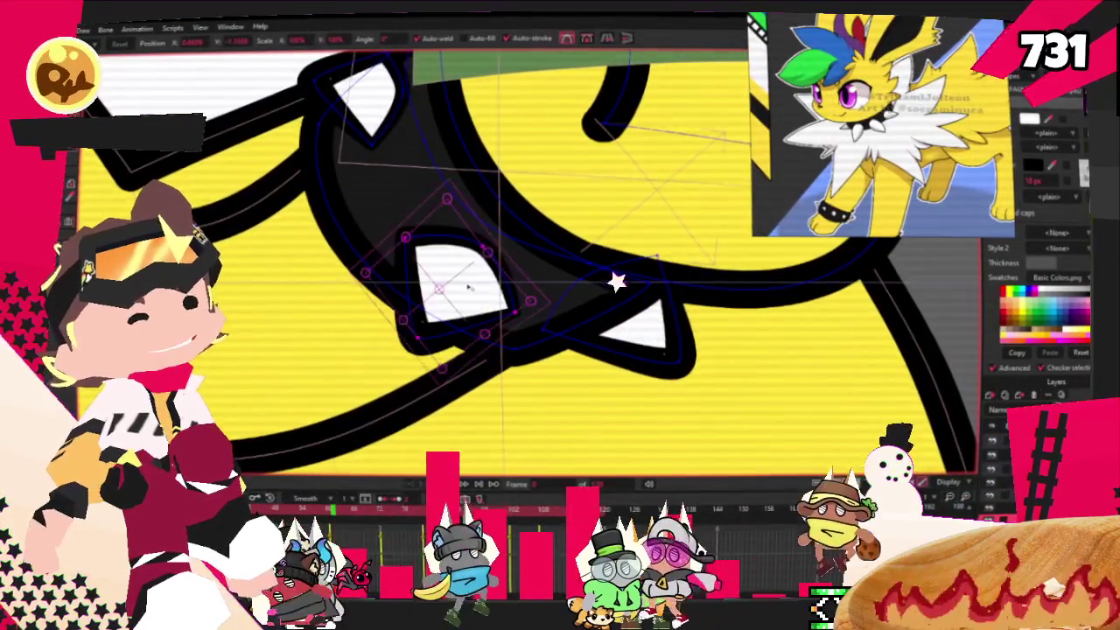
scroll(469, 286, "down", 3)
scroll(464, 289, "down", 2)
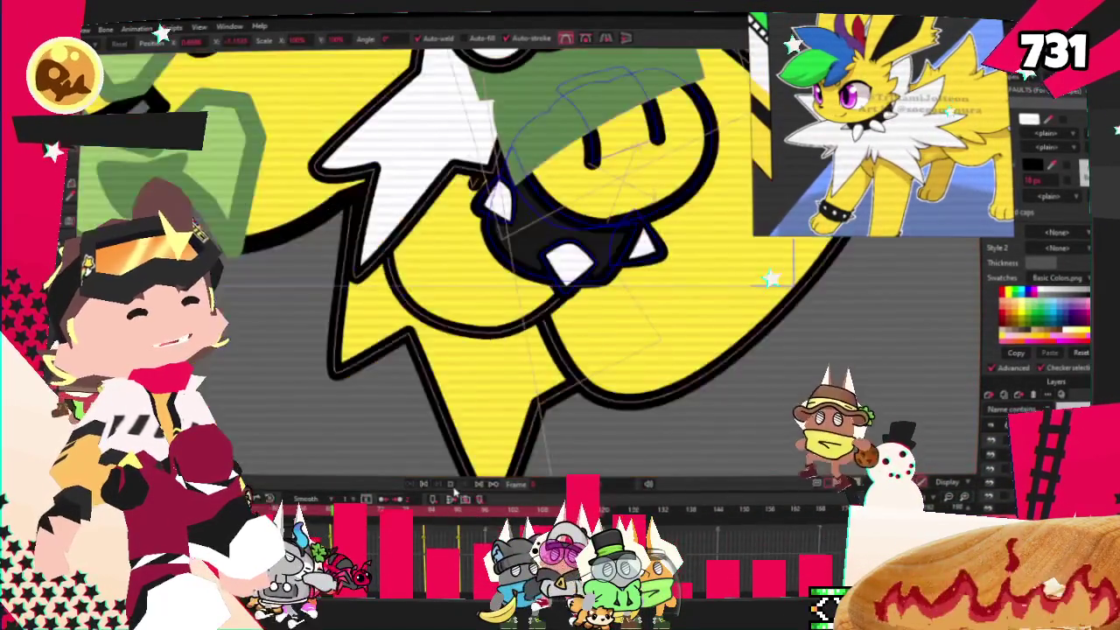
scroll(459, 287, "down", 2)
scroll(454, 284, "down", 2)
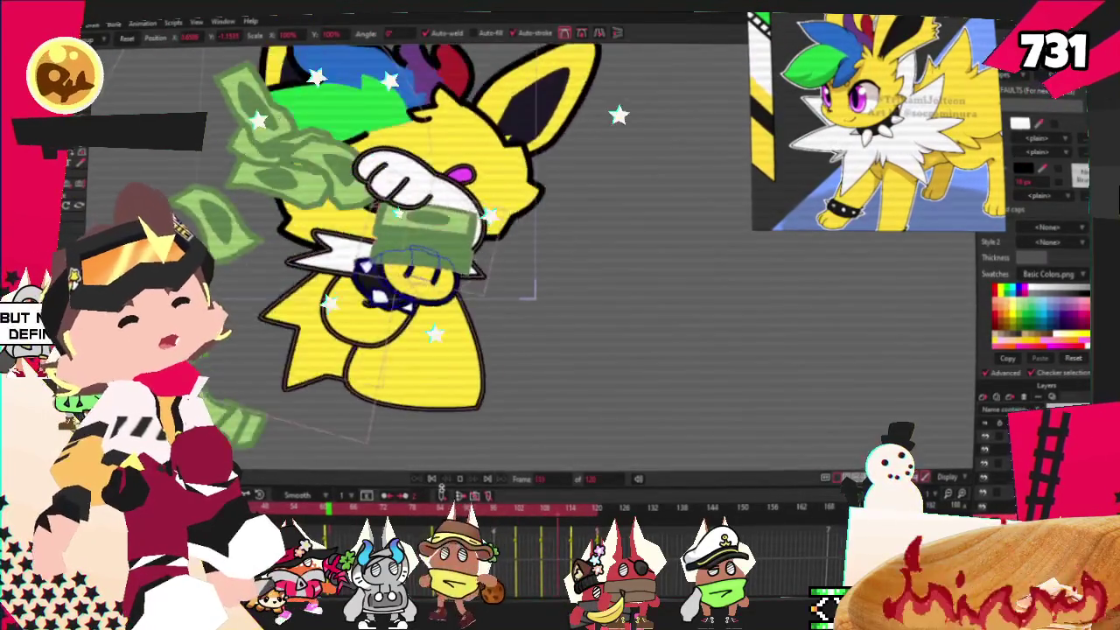
scroll(455, 298, "up", 2)
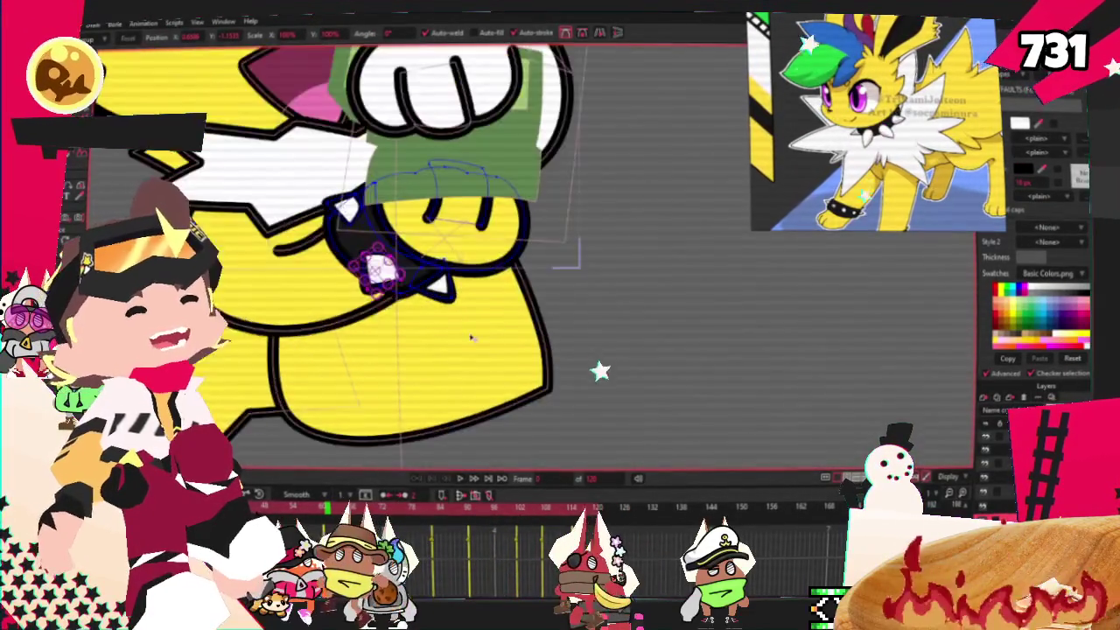
scroll(455, 297, "up", 1)
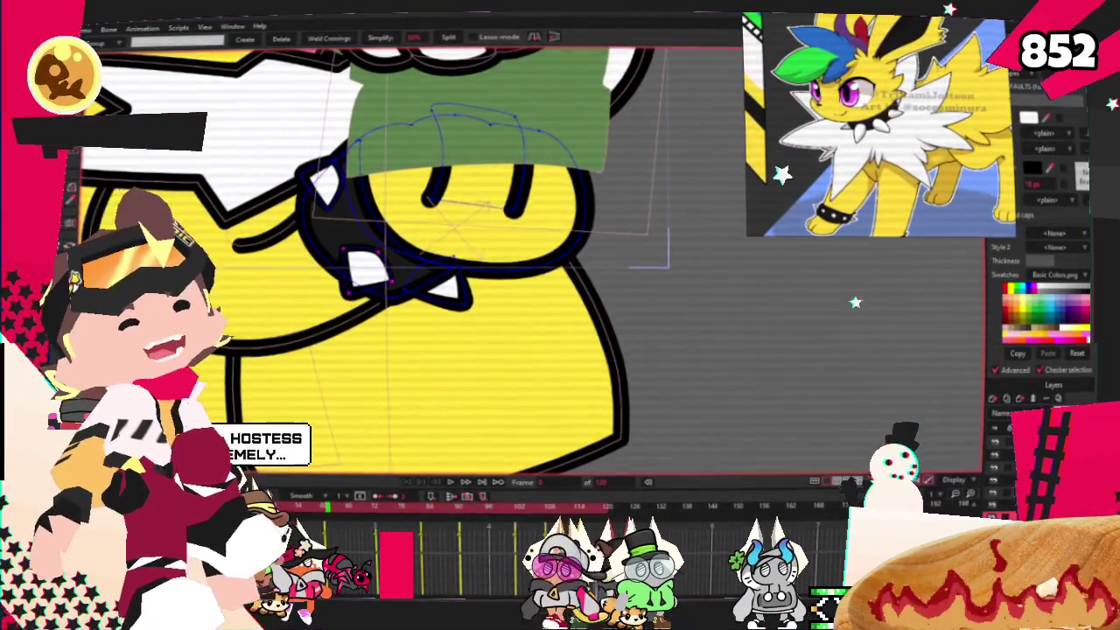
scroll(306, 210, "up", 2)
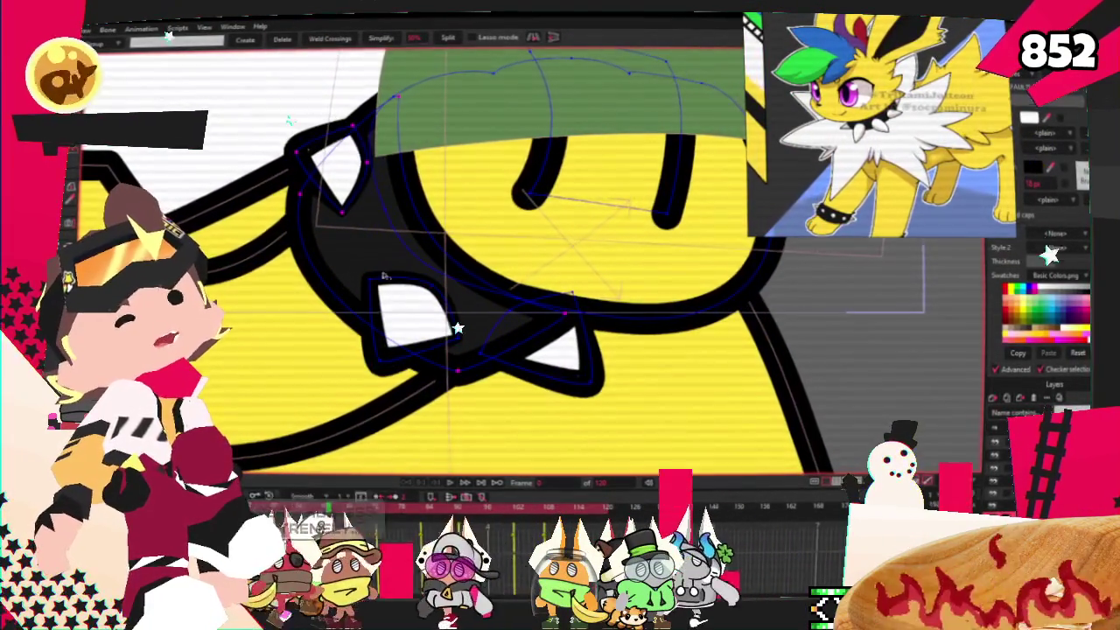
scroll(473, 322, "down", 2)
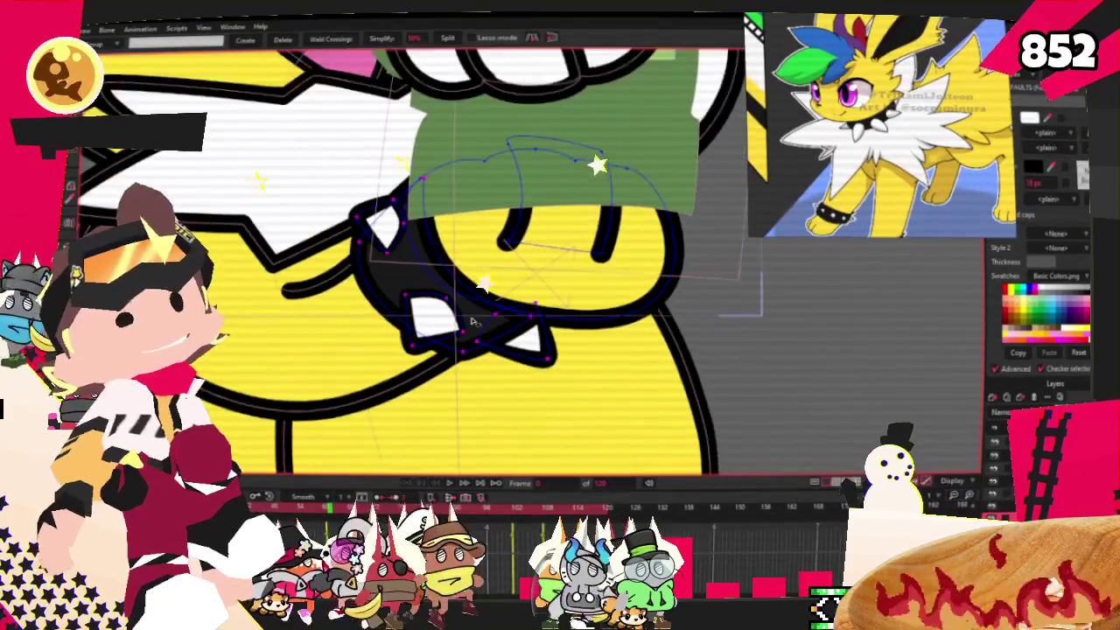
Step: Move the selected spike down along the wristband
key("t")
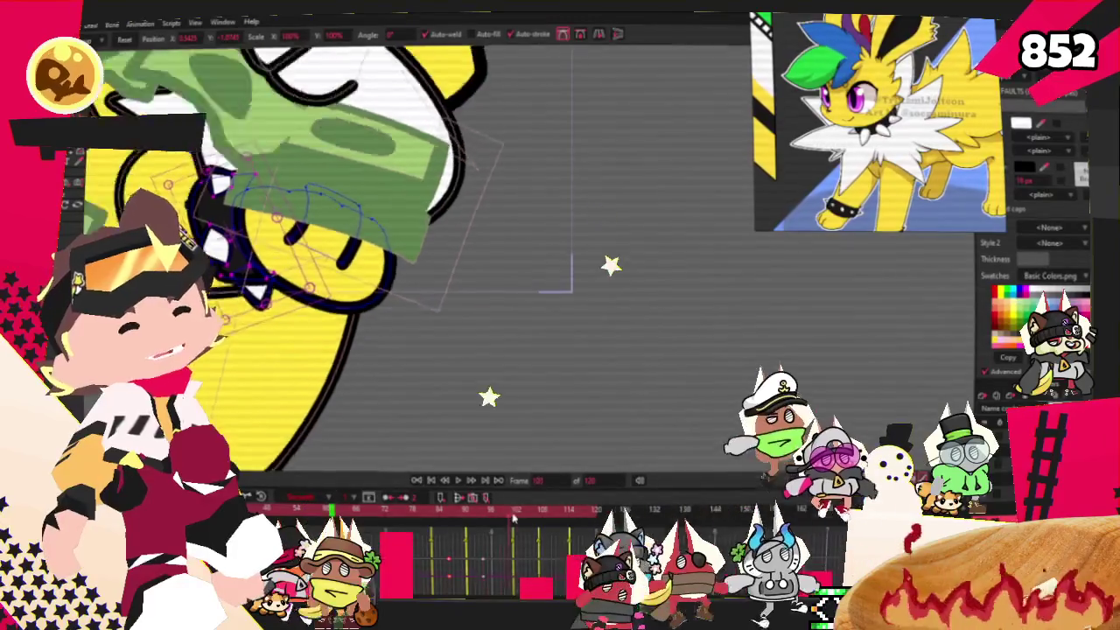
left_click_drag(298, 169, 284, 307)
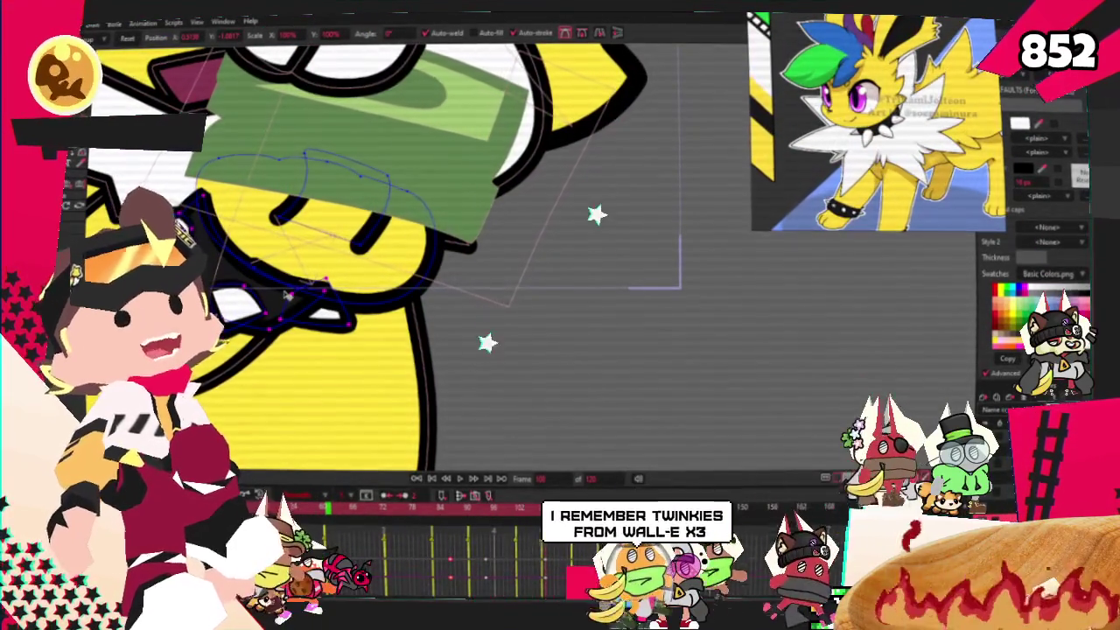
scroll(284, 294, "up", 2)
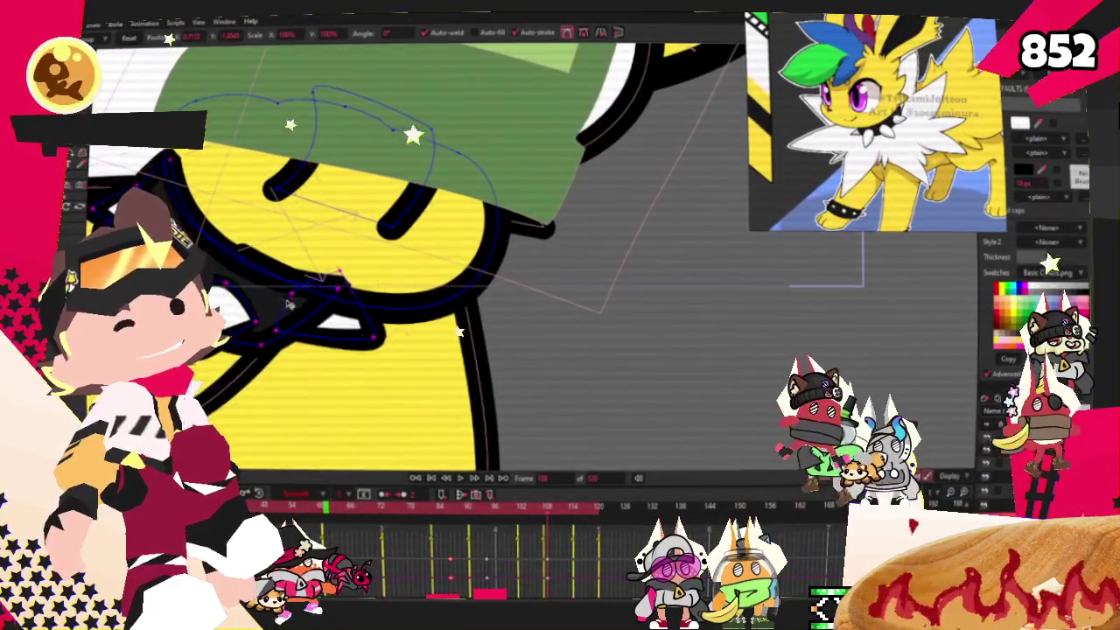
scroll(333, 311, "up", 1)
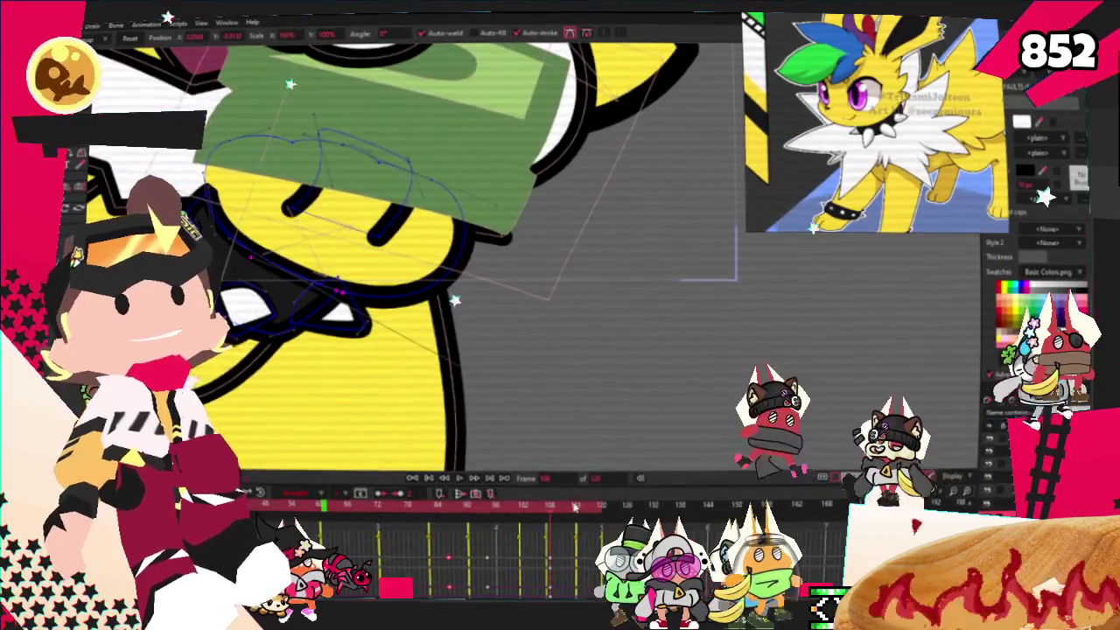
Step: Jump to another frame and play the animation back
left_click(604, 507)
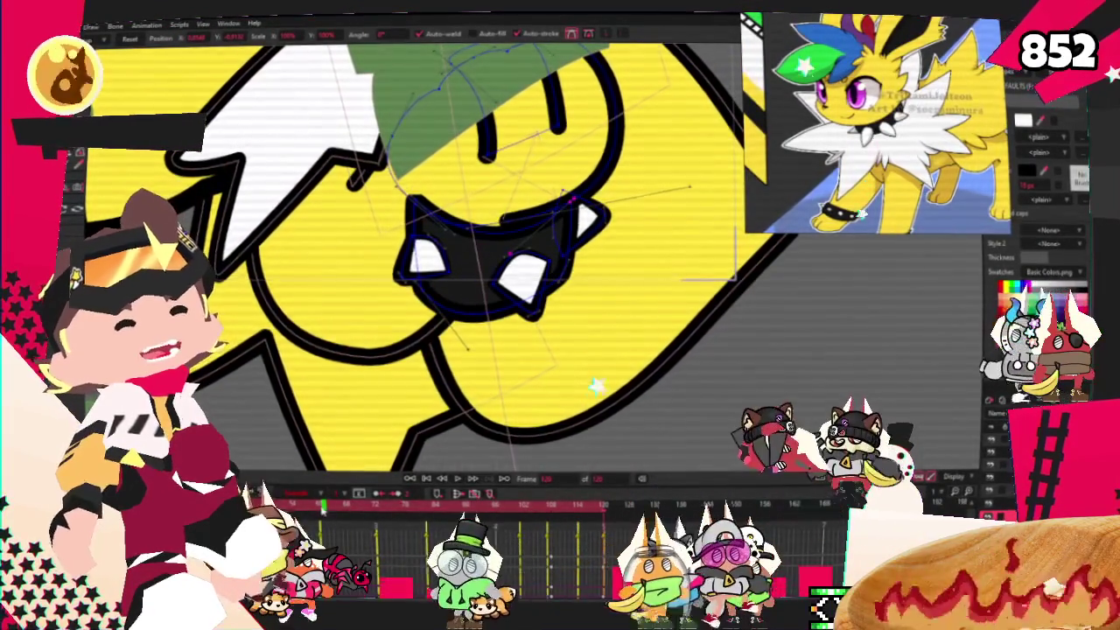
left_click(477, 518)
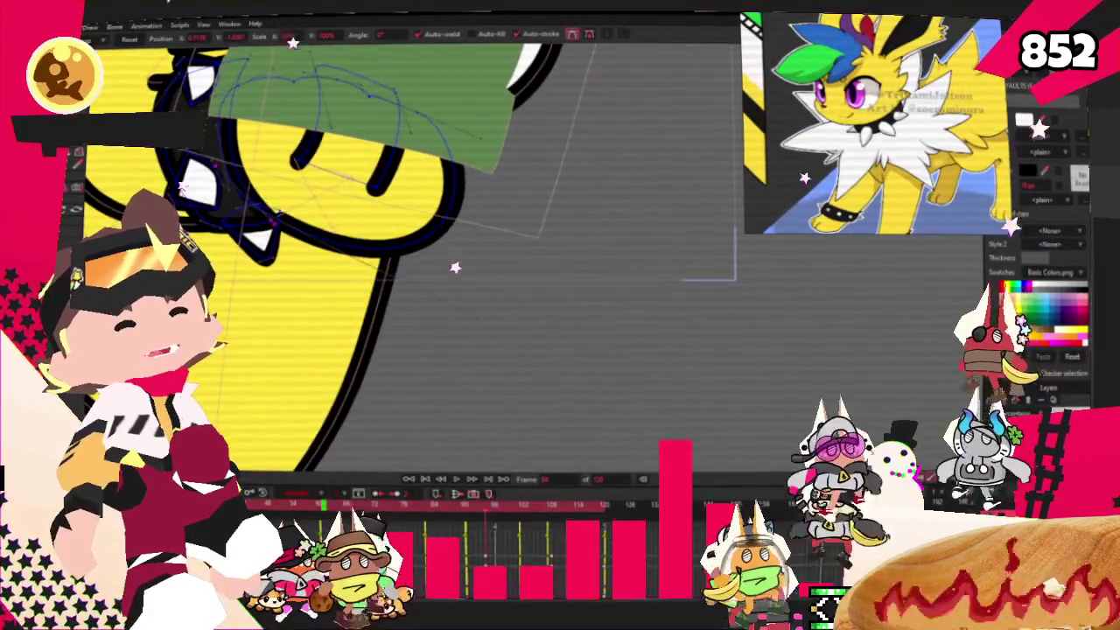
key("space")
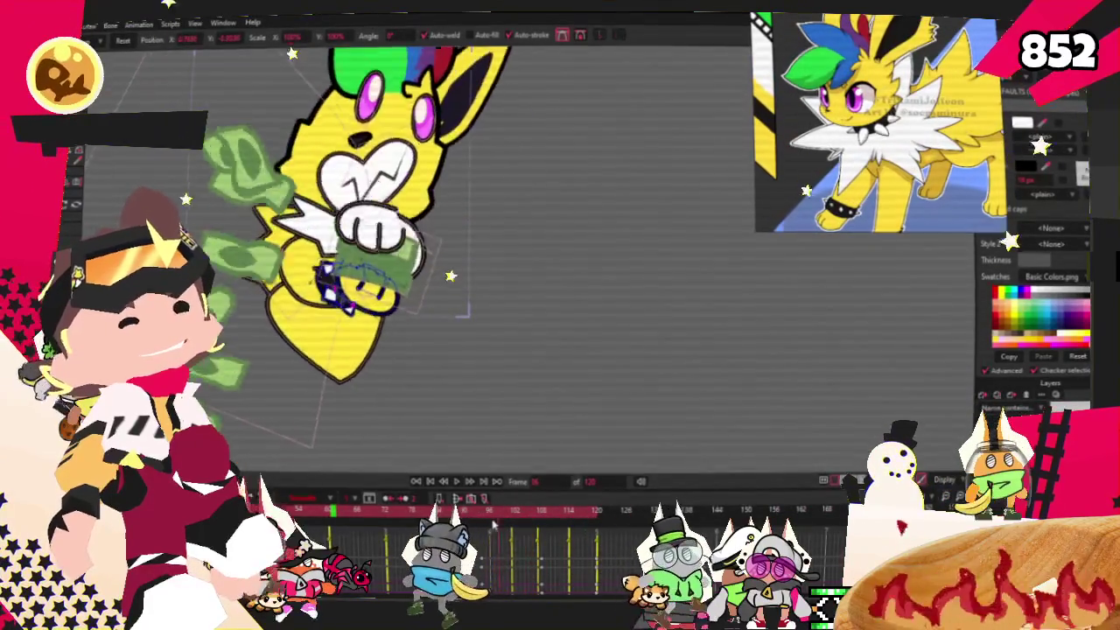
Step: Move the playhead to a later frame and select the spiked wristband's points
mouse_move(510, 520)
left_mouse_down()
mouse_move(538, 515)
mouse_move(492, 511)
left_mouse_up()
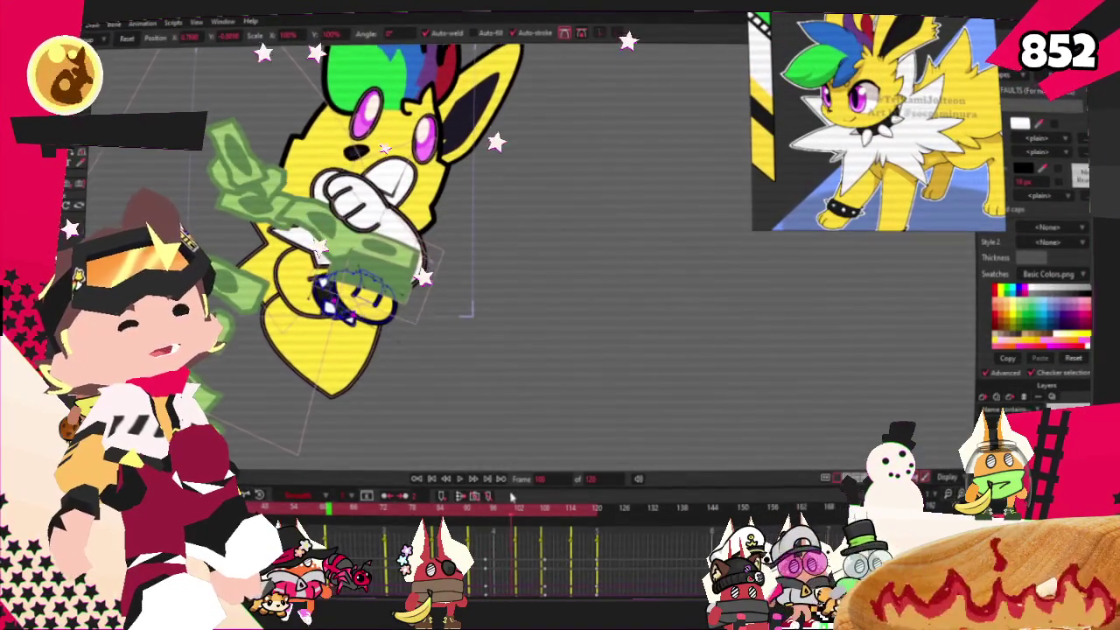
scroll(376, 297, "up", 5)
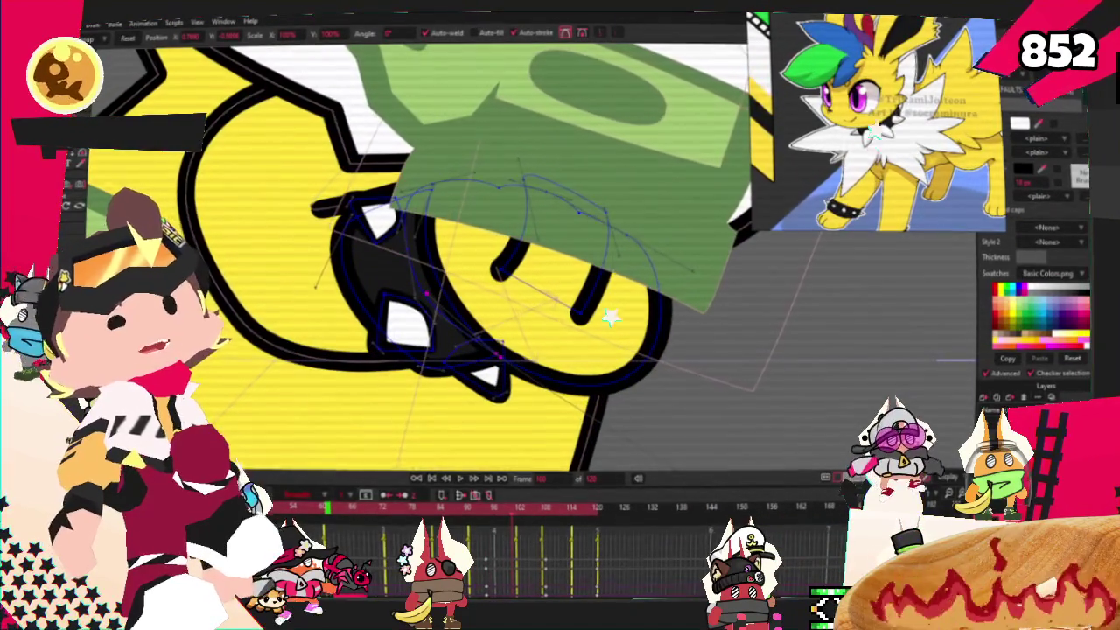
key("g")
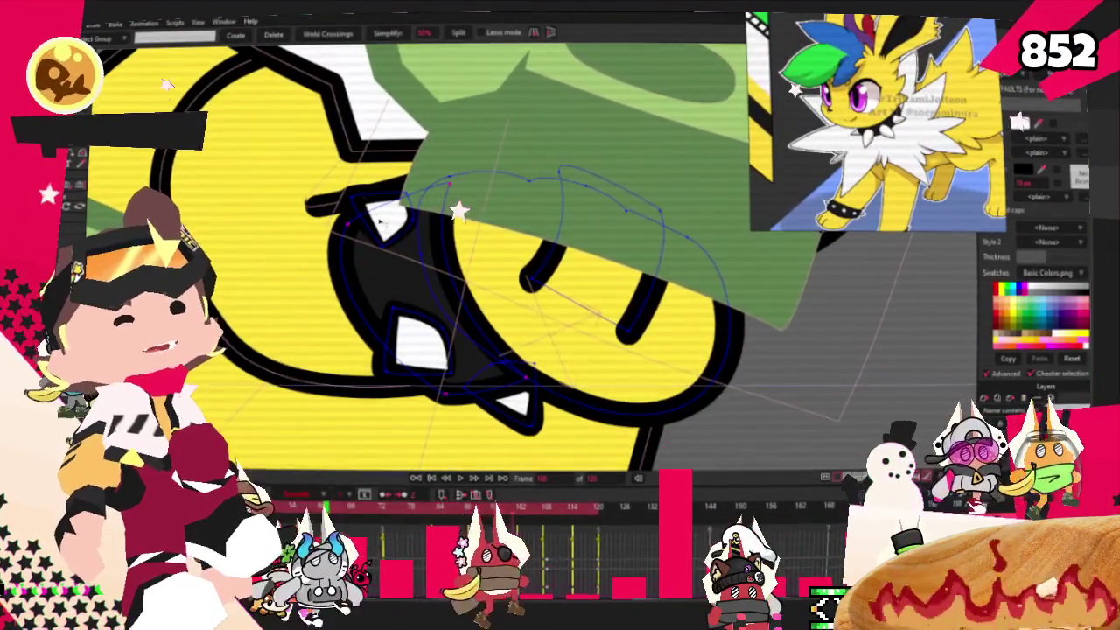
left_click(427, 342)
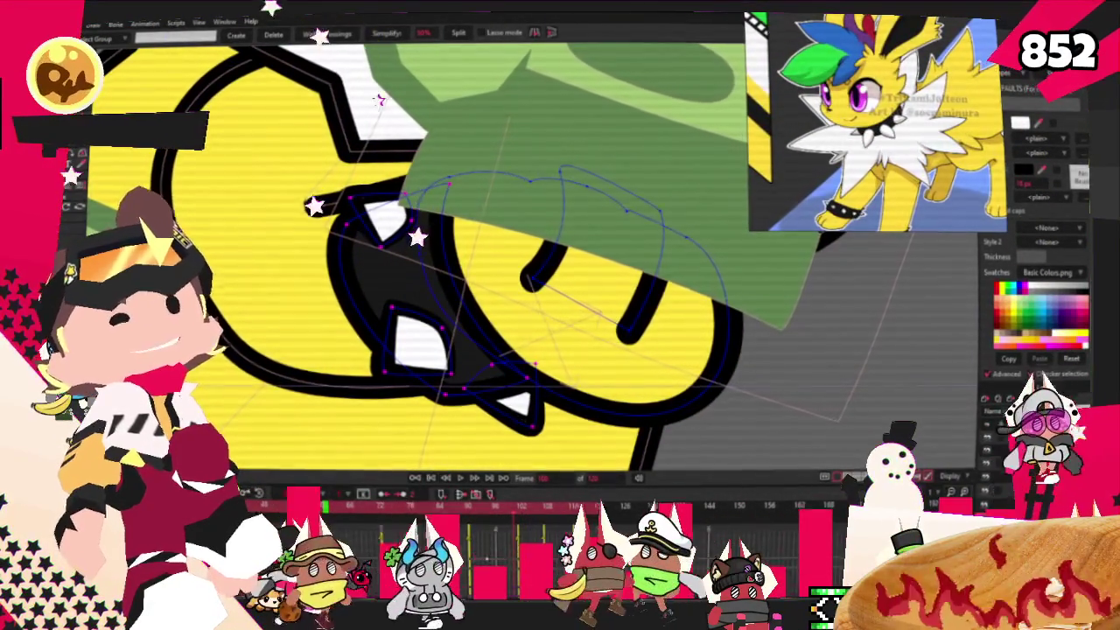
Step: Shift the wristband points up and slightly left so the band sits on the paw
key("t")
left_click(546, 357)
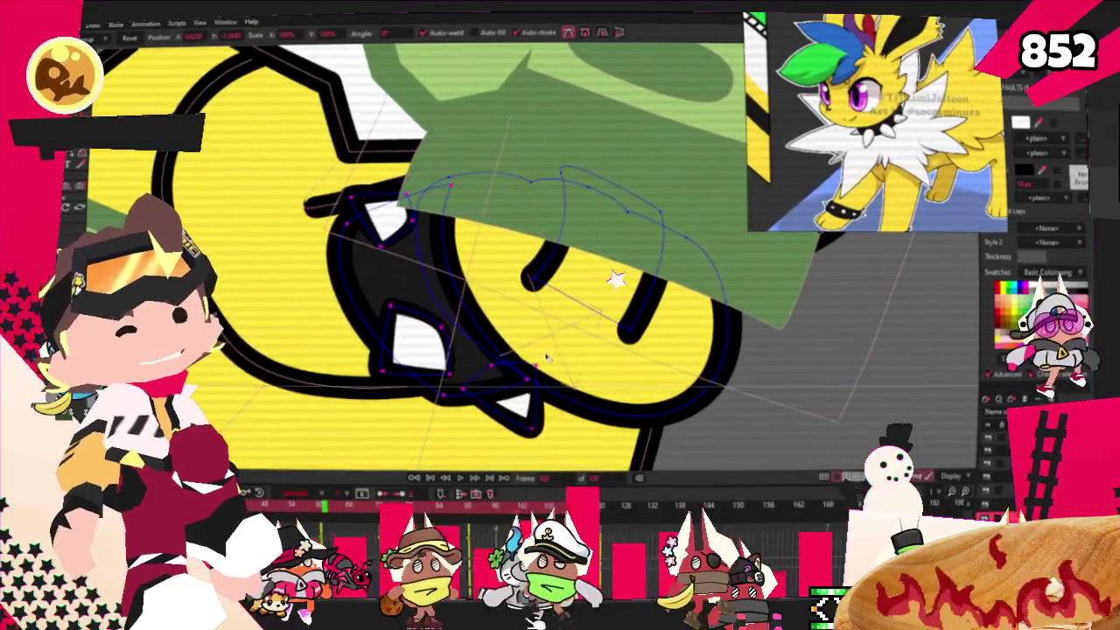
left_click_drag(435, 294, 374, 176)
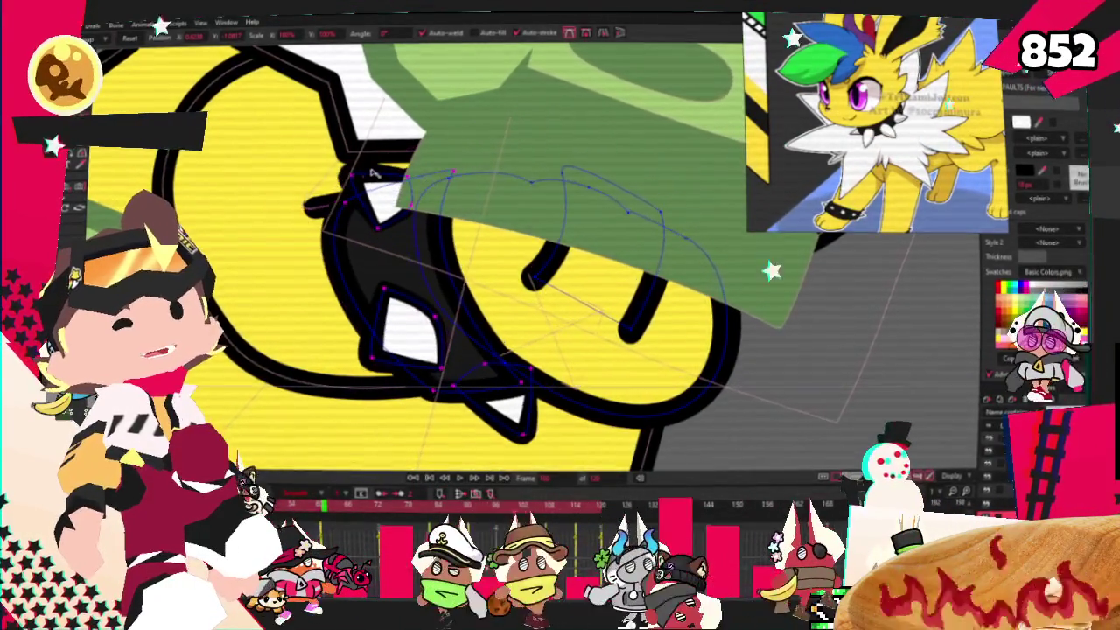
key("t")
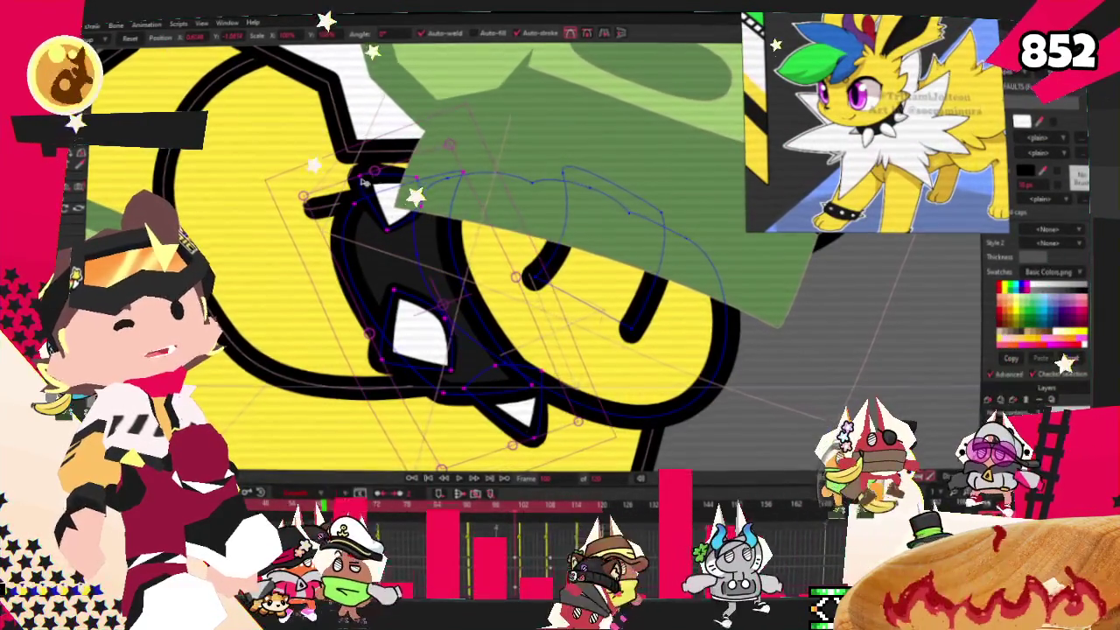
left_click(362, 178)
scroll(354, 162, "up", 1)
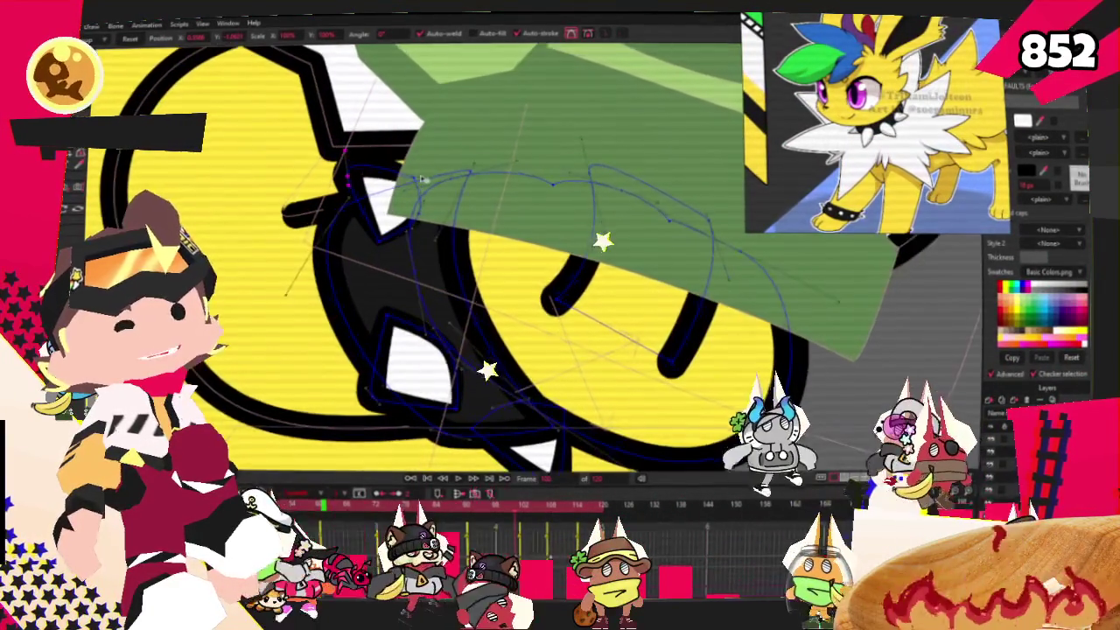
scroll(341, 162, "up", 2)
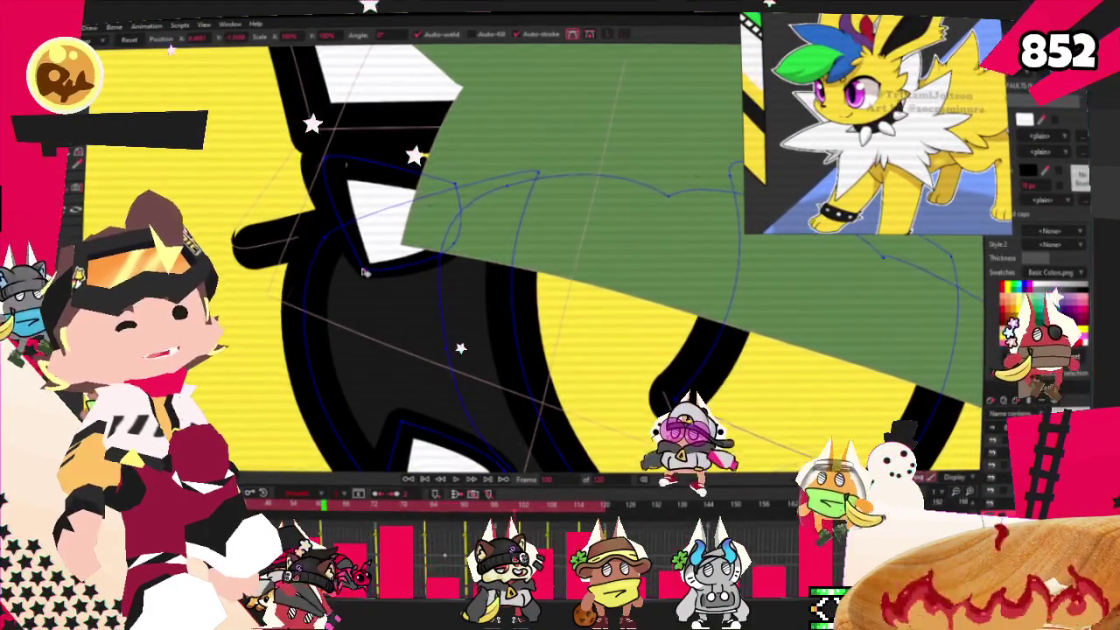
scroll(366, 274, "down", 1)
scroll(366, 275, "down", 2)
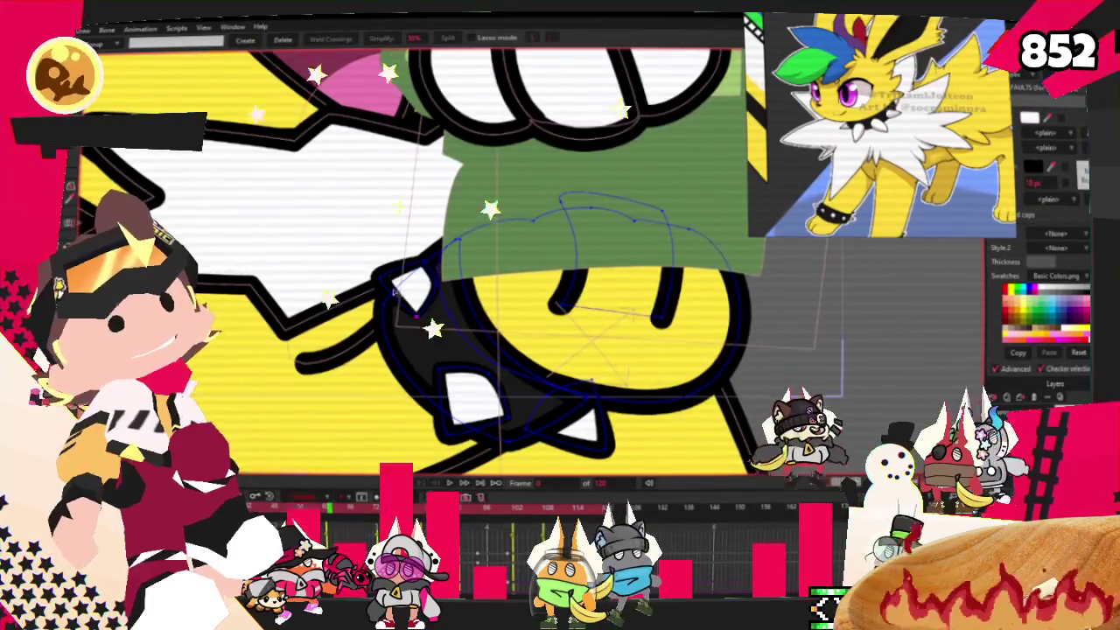
key("g")
scroll(416, 371, "up", 2)
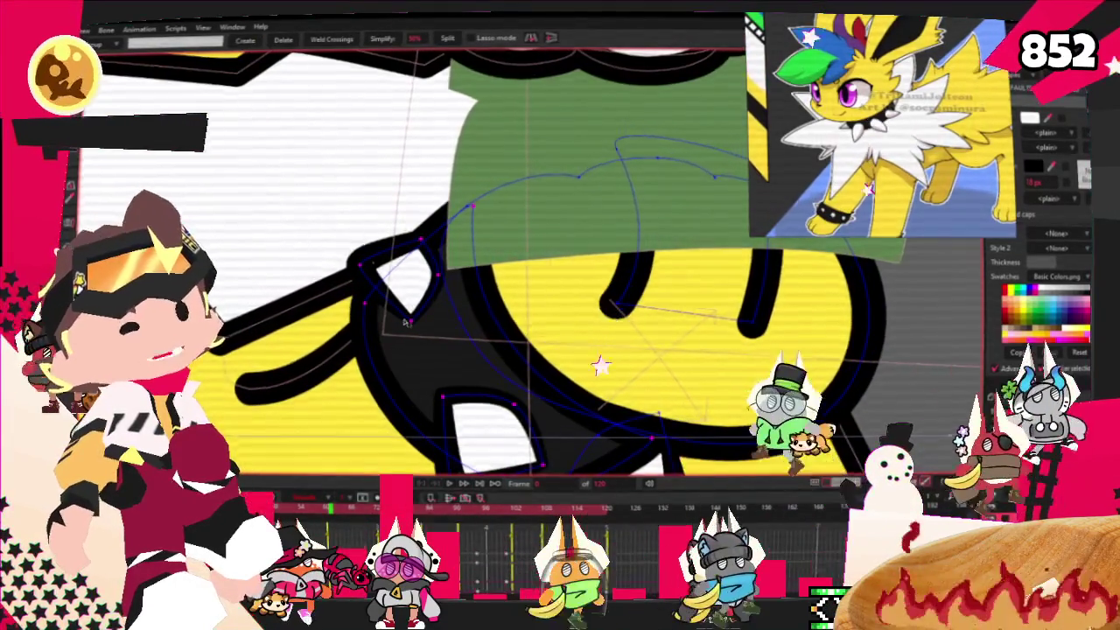
scroll(464, 384, "down", 2)
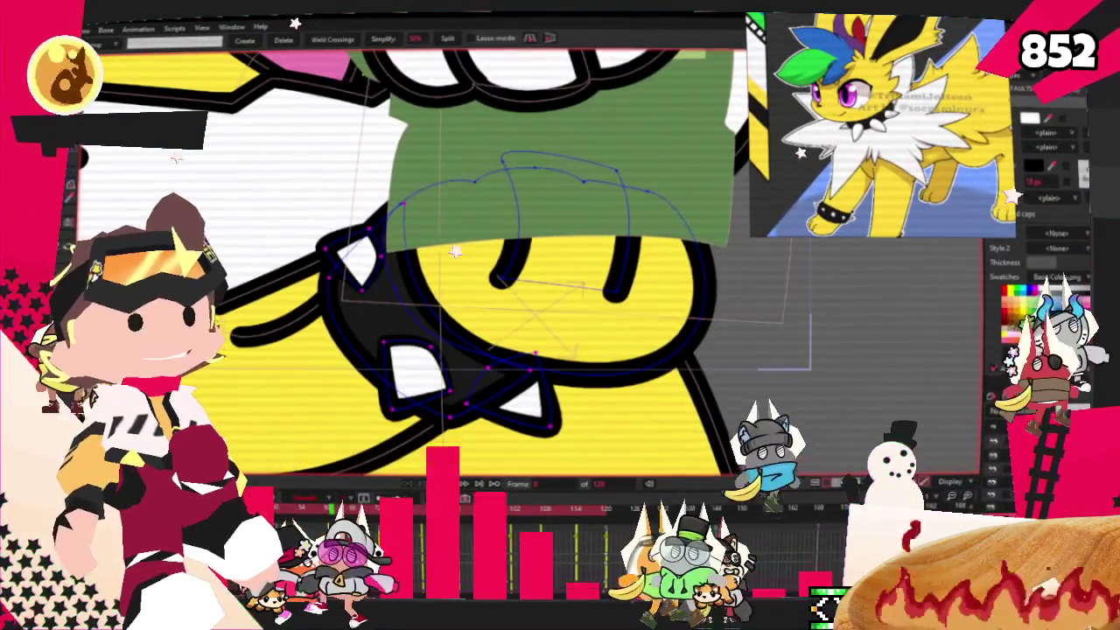
Step: Nudge the selected black spiked cuff points slightly left with Transform Points
scroll(525, 263, "down", 3)
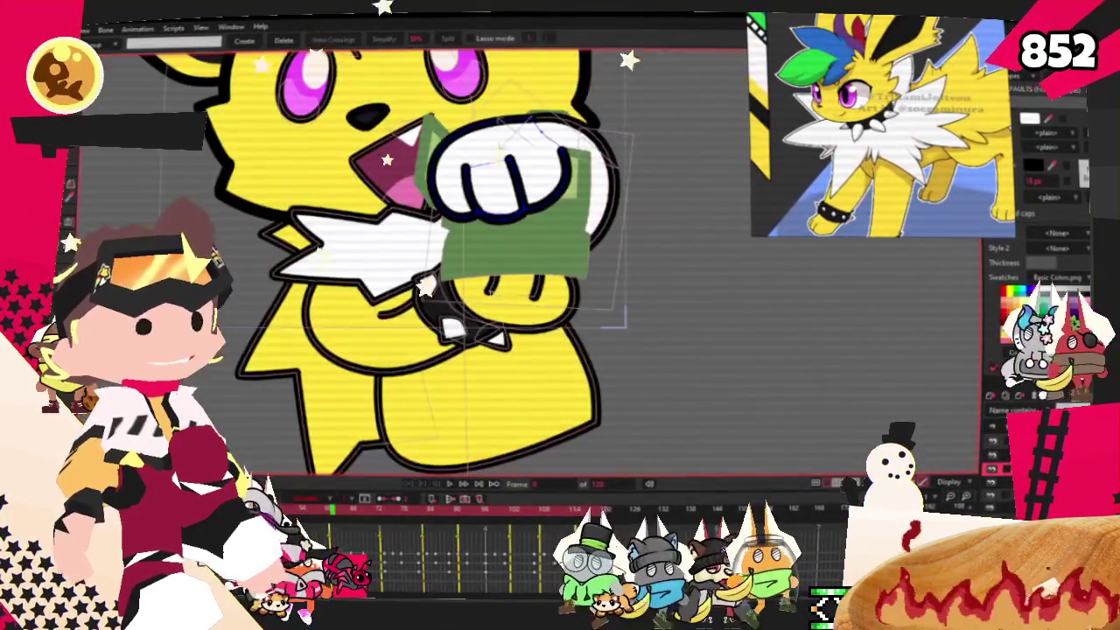
key("t")
scroll(595, 197, "up", 3)
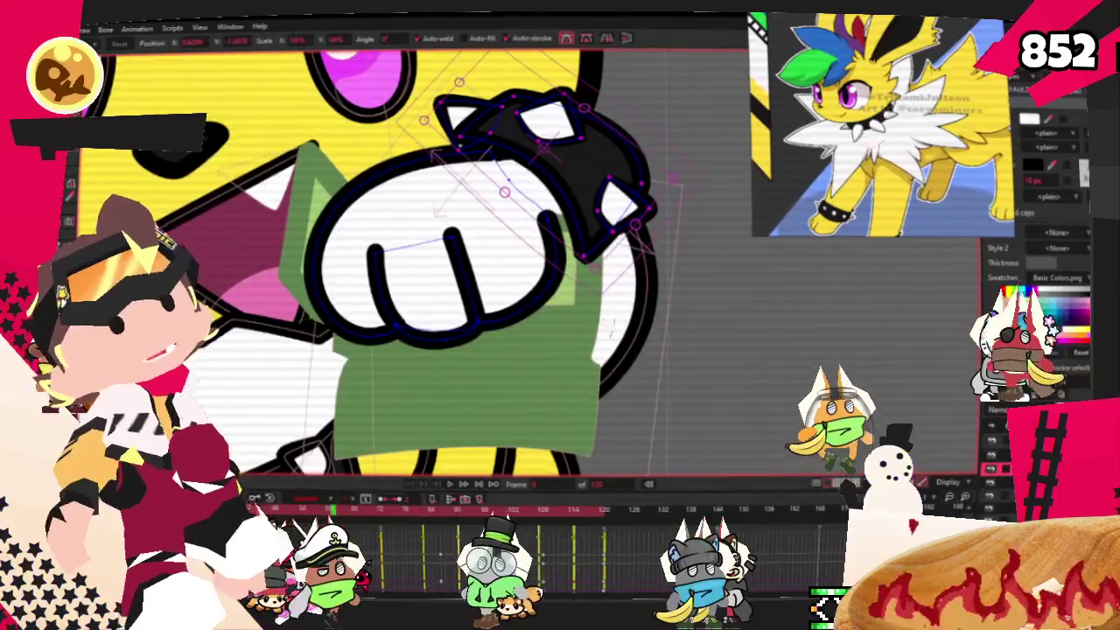
scroll(593, 194, "up", 1)
left_click_drag(592, 172, 570, 181)
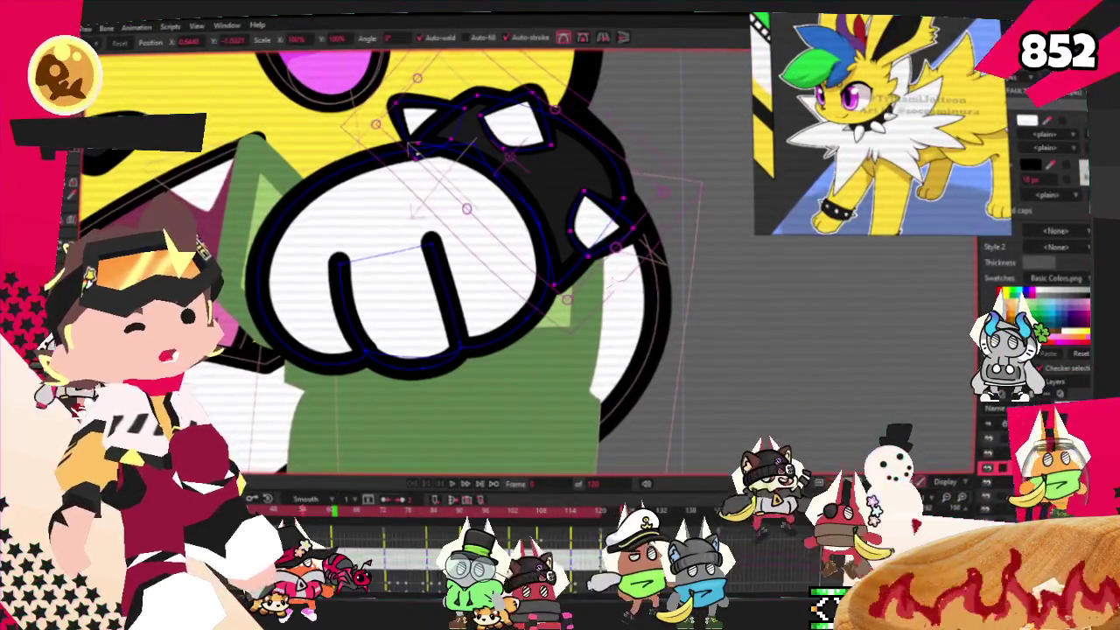
scroll(477, 316, "down", 4)
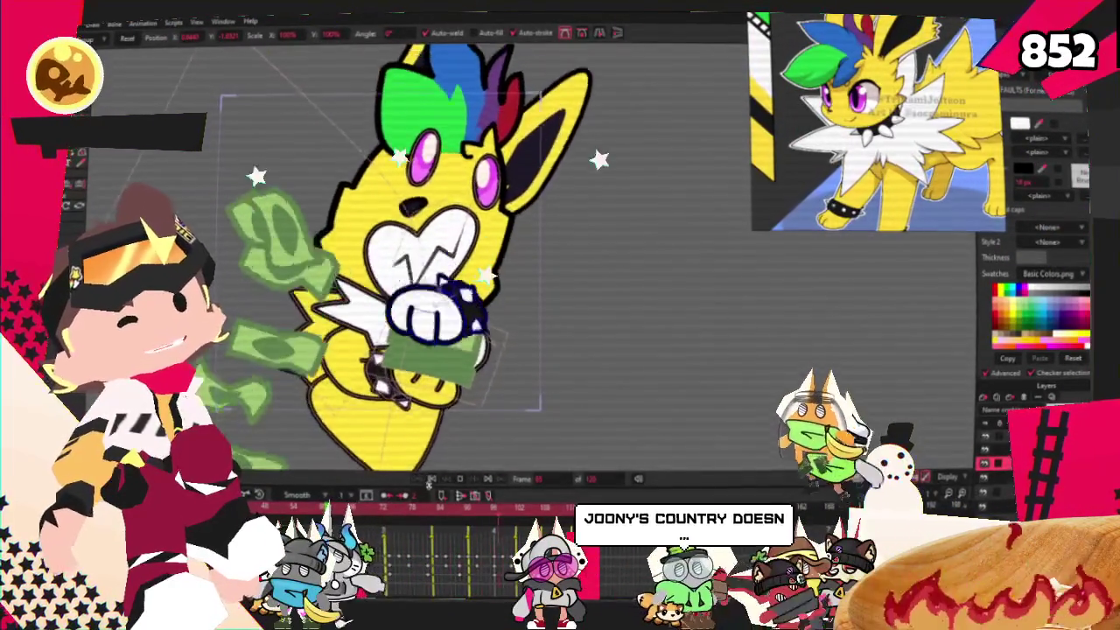
Step: Switch to Select Shape and pick the yellow swatch as the fill colour
scroll(615, 292, "up", 5)
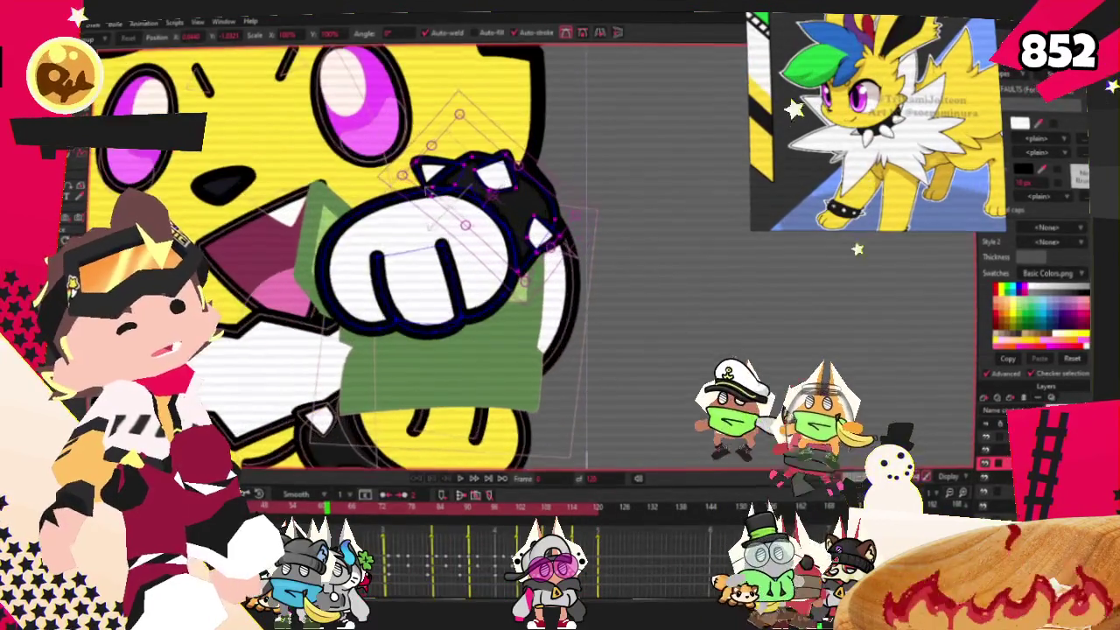
key("g")
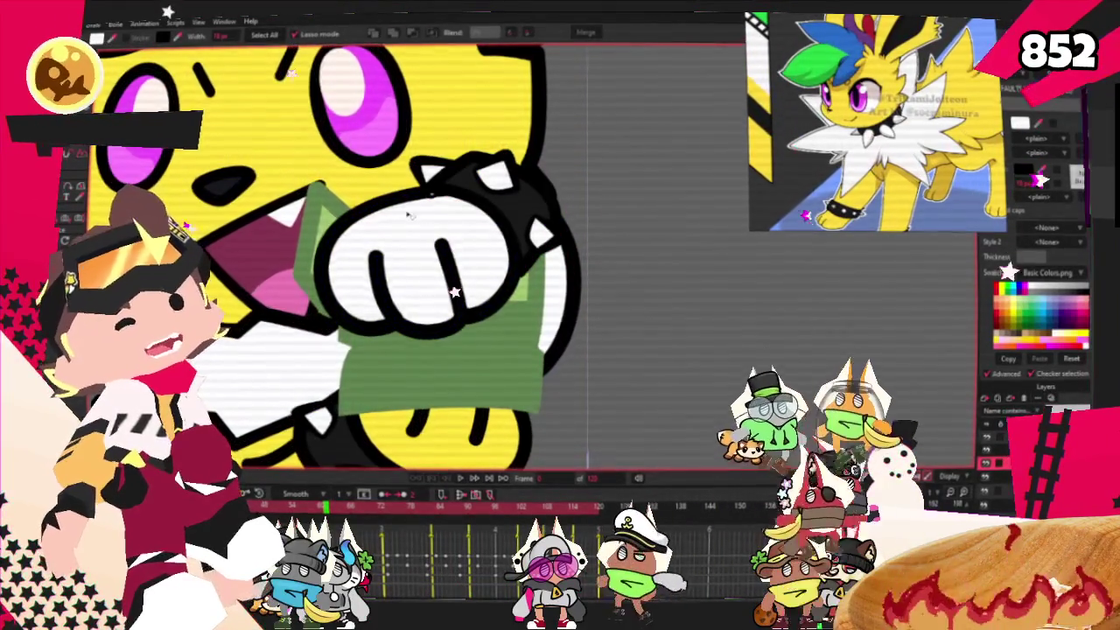
scroll(407, 215, "down", 5)
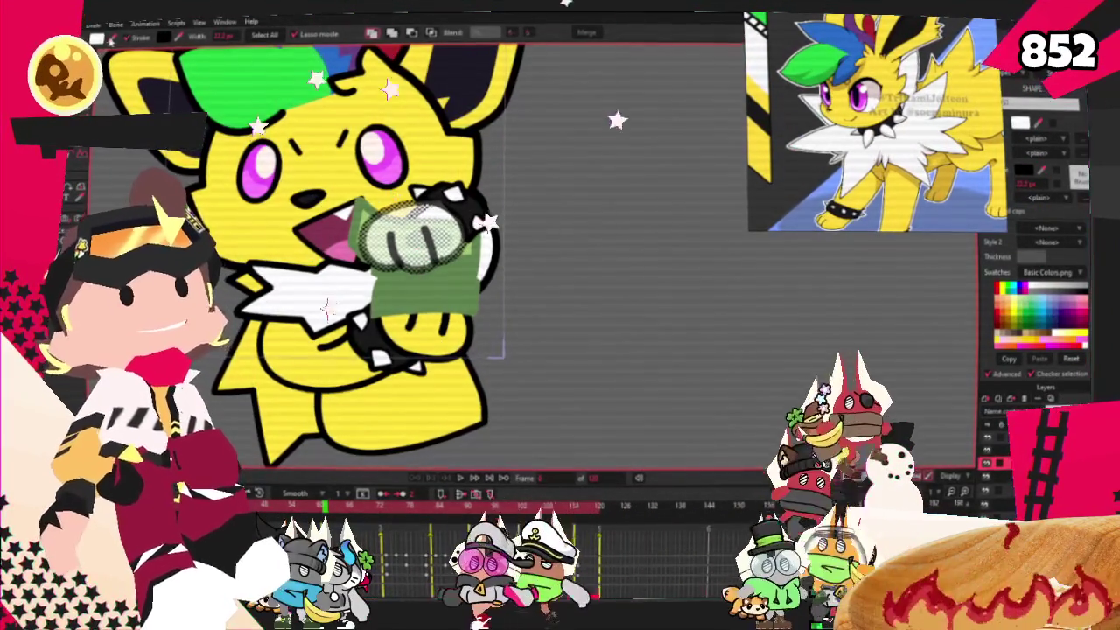
scroll(494, 258, "up", 2)
scroll(495, 259, "up", 1)
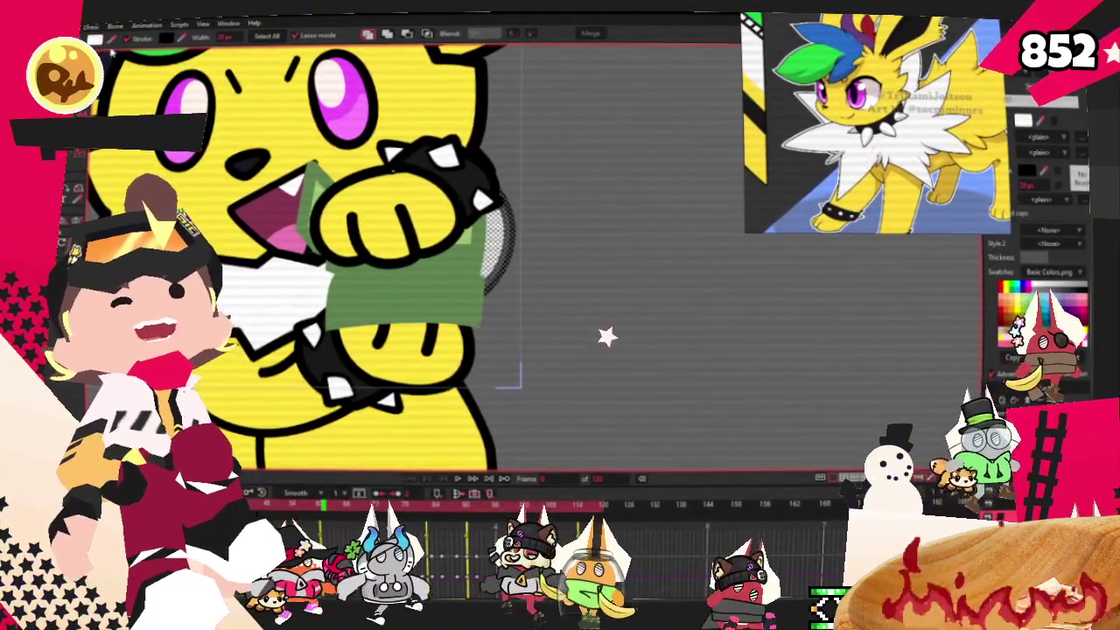
left_click(441, 431)
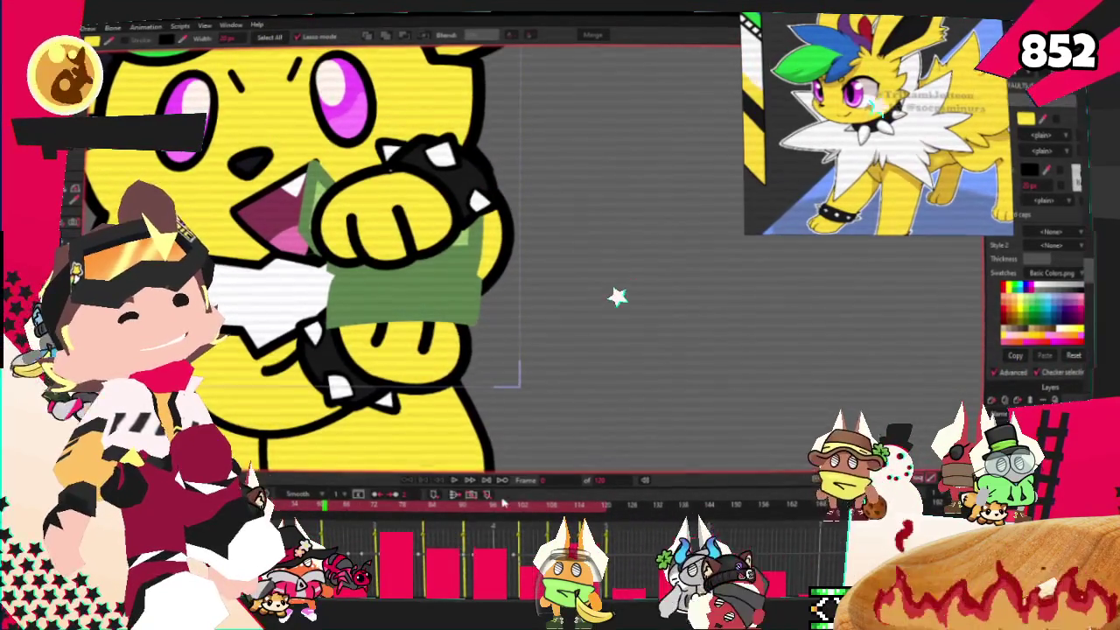
scroll(539, 392, "down", 2)
scroll(539, 392, "down", 2)
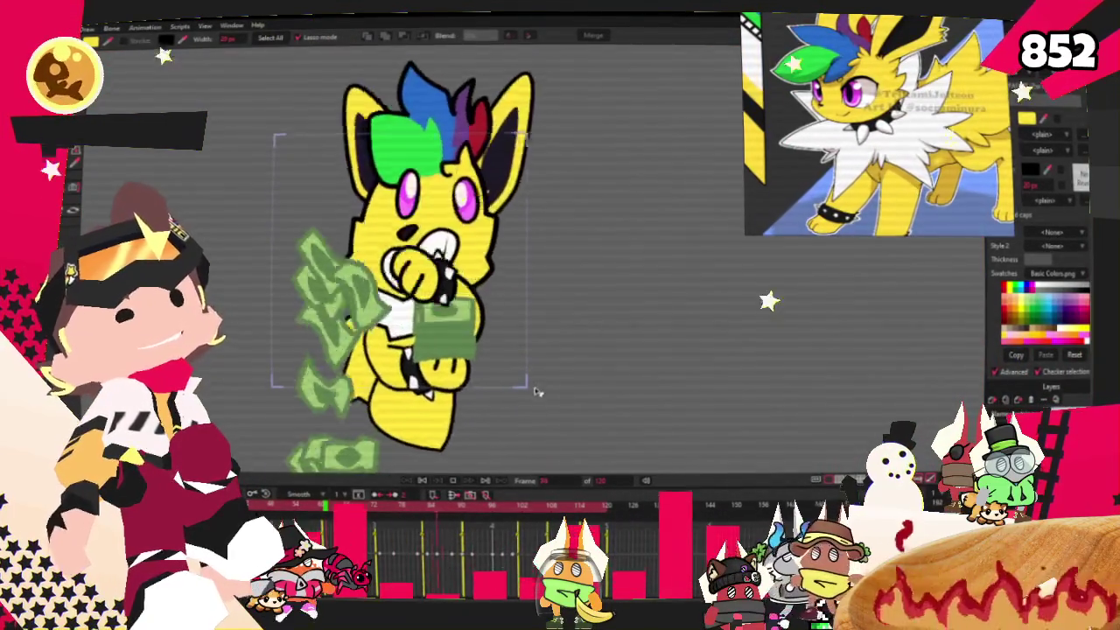
Step: Play the animation to review the fist and flying green bills
key("space")
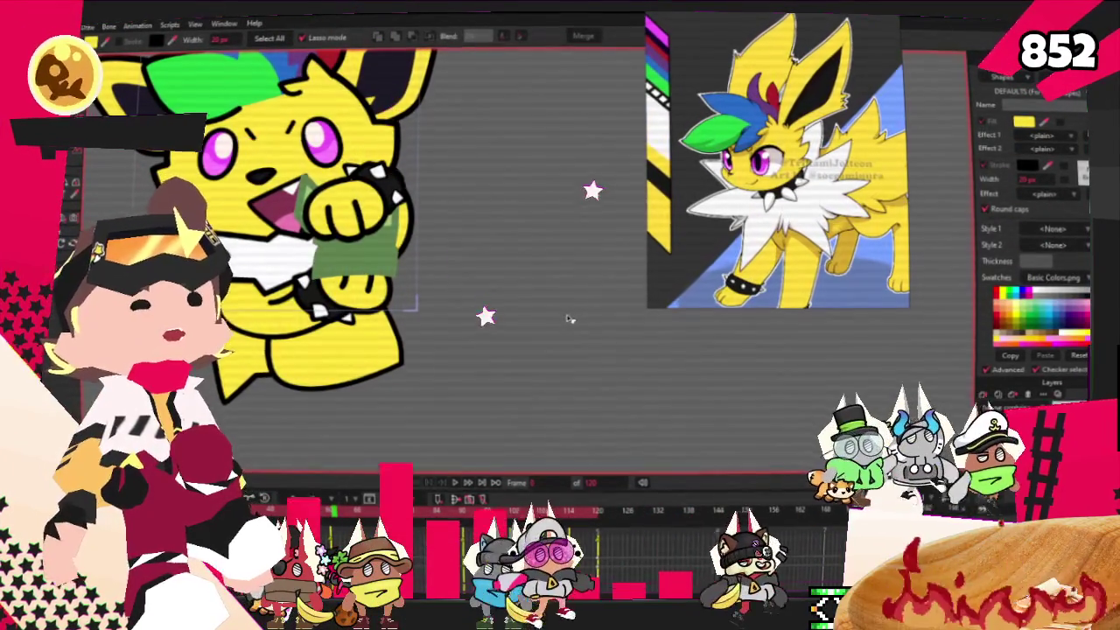
Step: Select the lower body shape instead of the head, zoom in, and switch to Transform Points
scroll(630, 329, "down", 3)
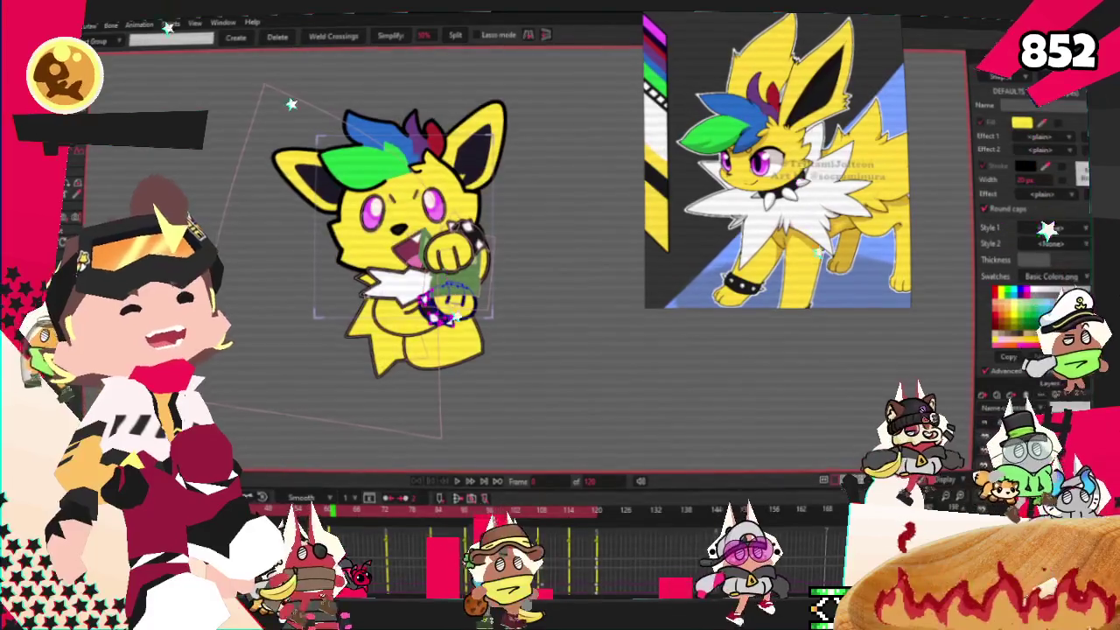
scroll(368, 280, "up", 2)
scroll(368, 280, "up", 2)
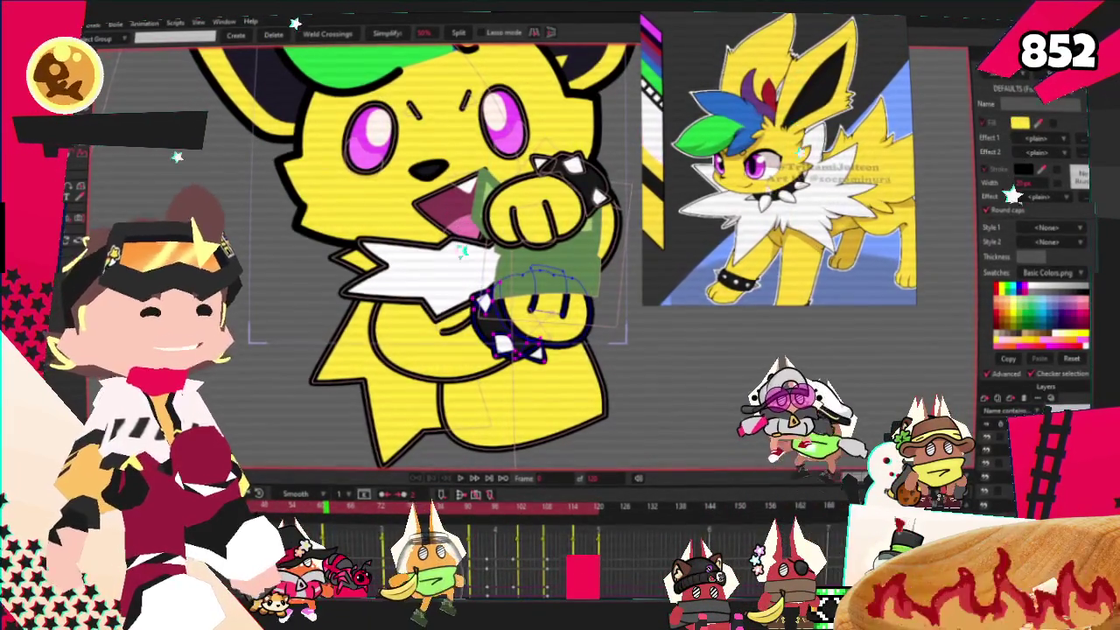
scroll(443, 363, "down", 3)
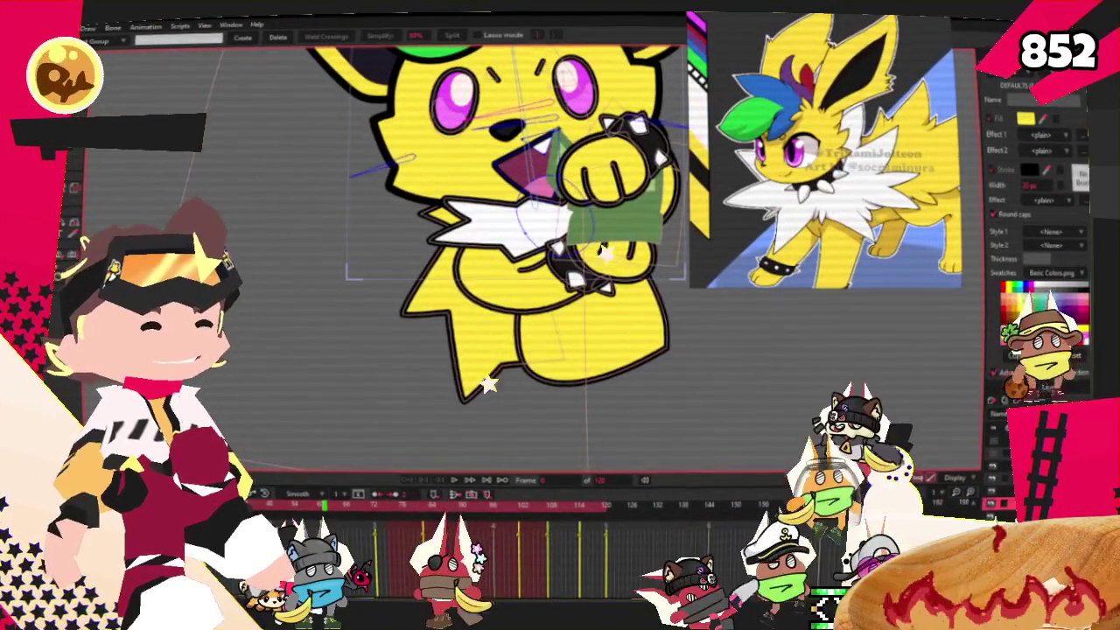
left_click(385, 131)
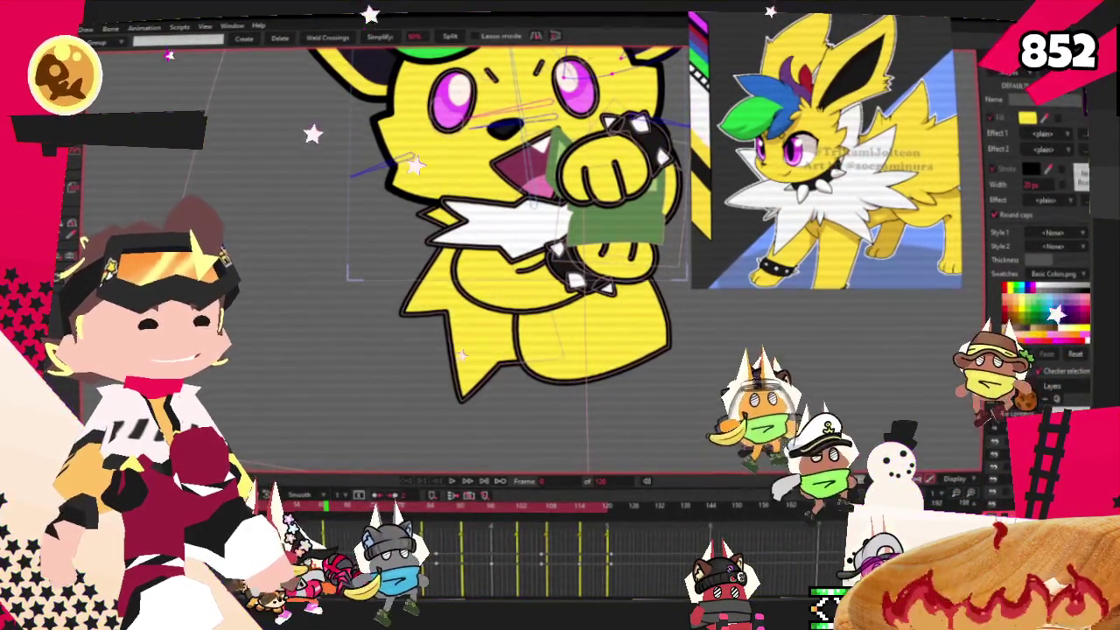
left_click(612, 343)
scroll(613, 343, "up", 2)
scroll(613, 324, "up", 2)
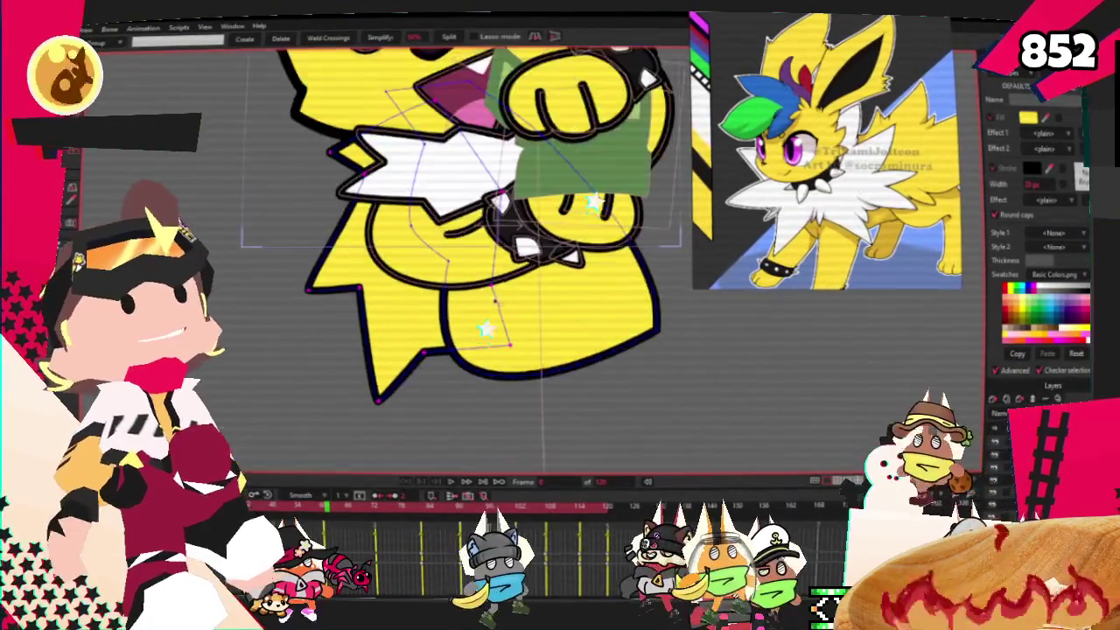
scroll(616, 289, "up", 1)
key("t")
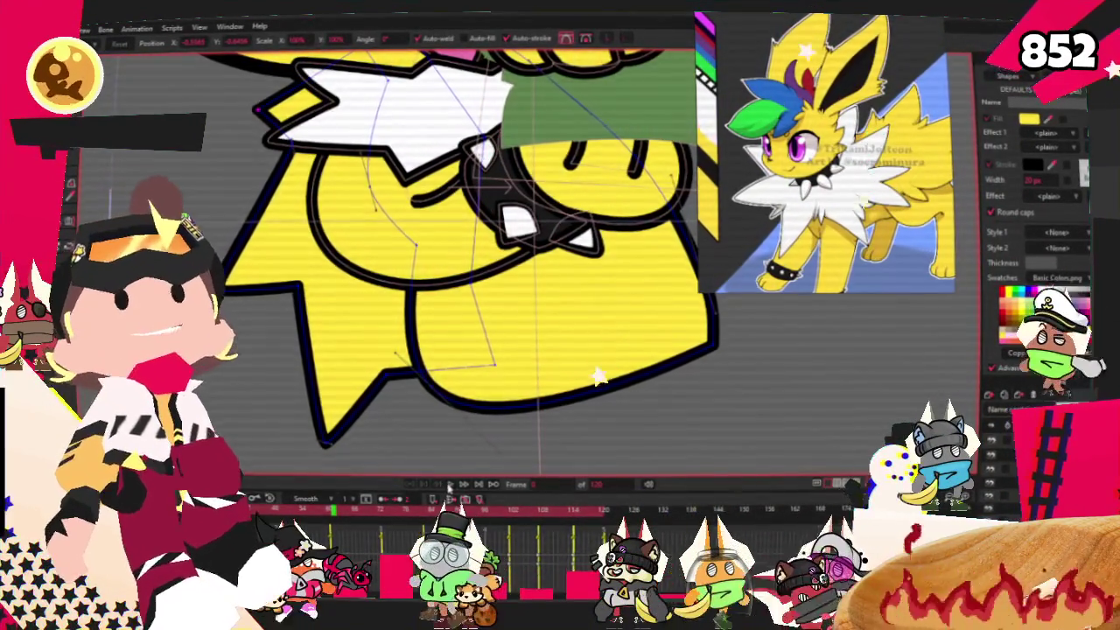
Step: Zoom out to the whole character and play the animation repeatedly to preview it
scroll(438, 262, "down", 3)
scroll(438, 262, "down", 3)
scroll(438, 263, "up", 3)
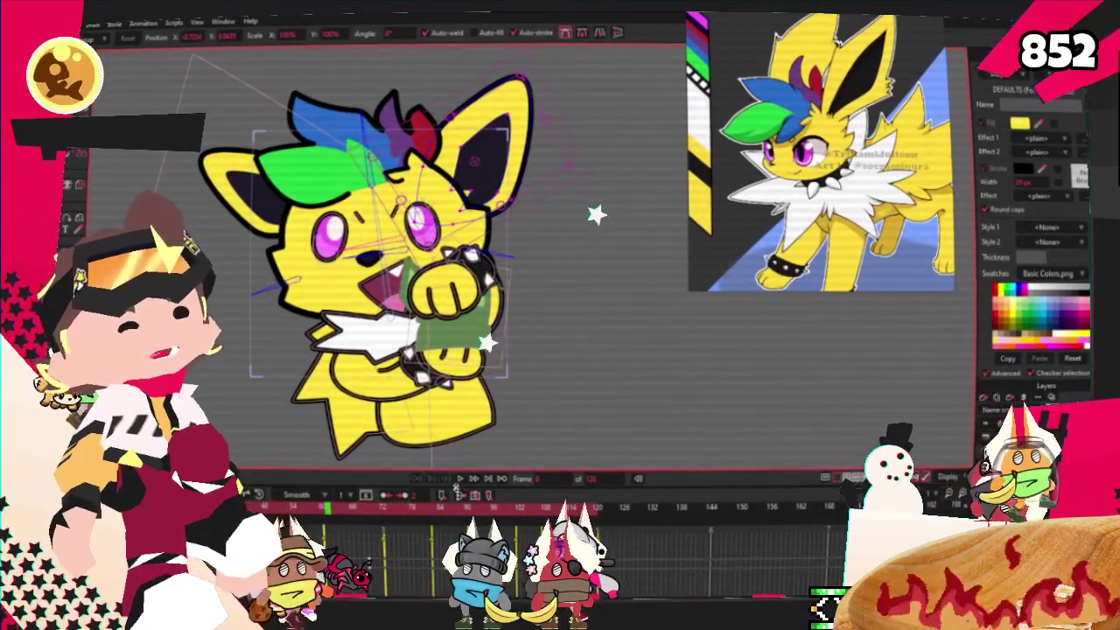
left_click(461, 479)
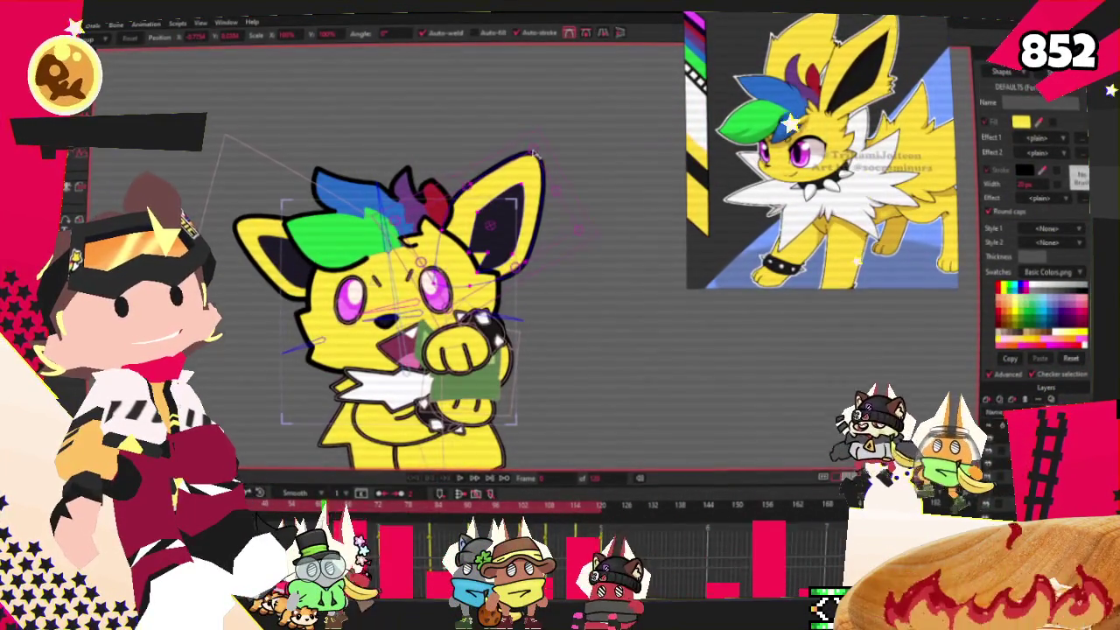
left_click(461, 480)
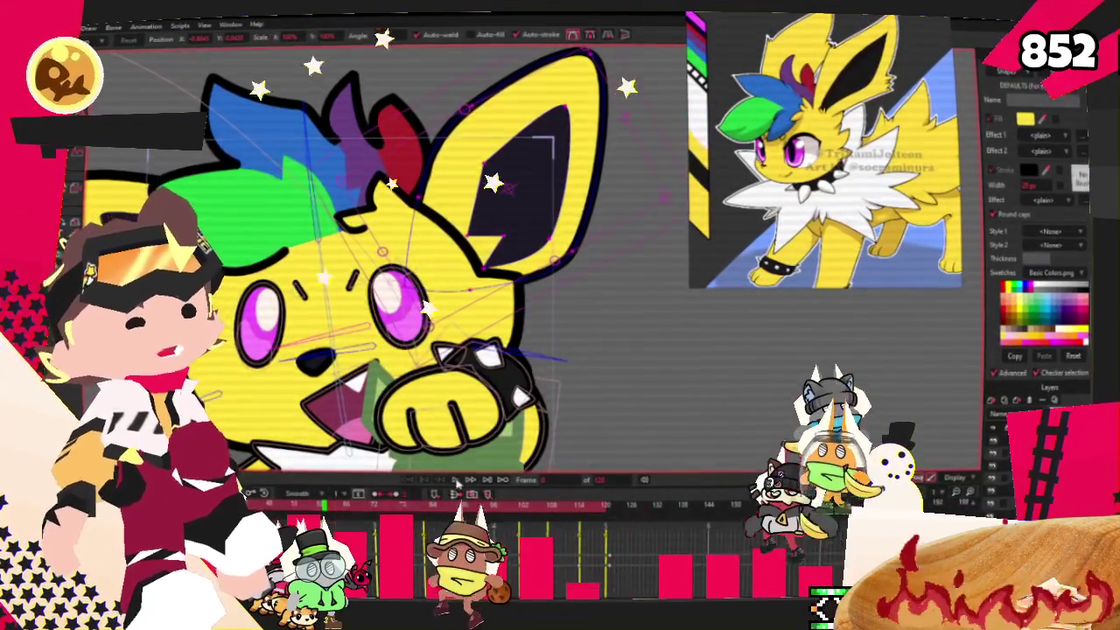
left_click(456, 483)
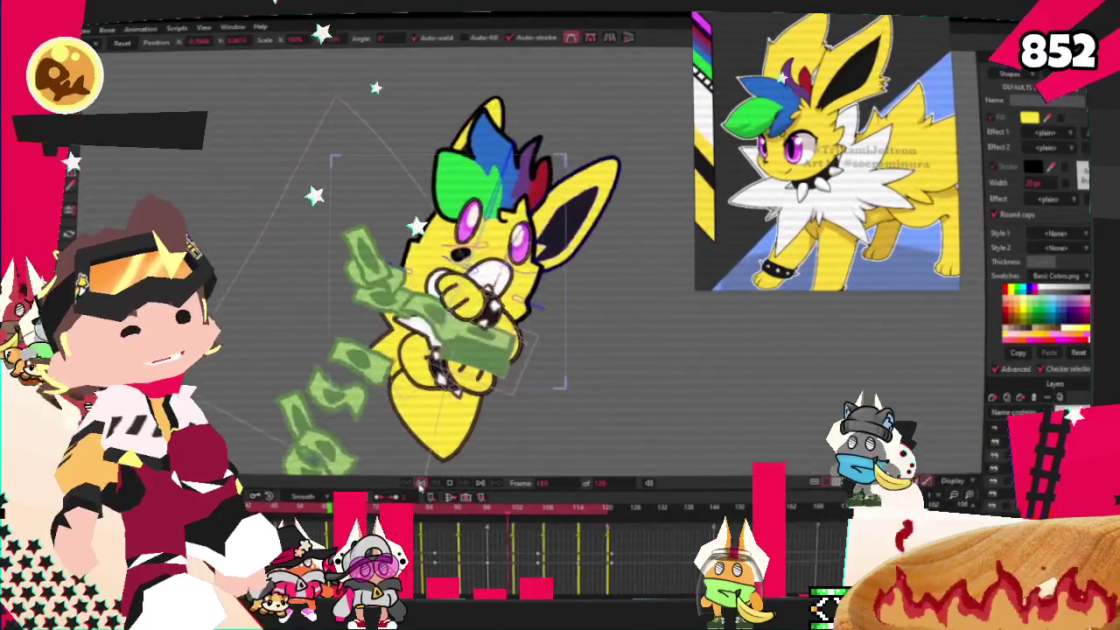
Step: Stop playback at frame 0, then open and close a full-size preview of the character
left_click(439, 483)
key("alt+f")
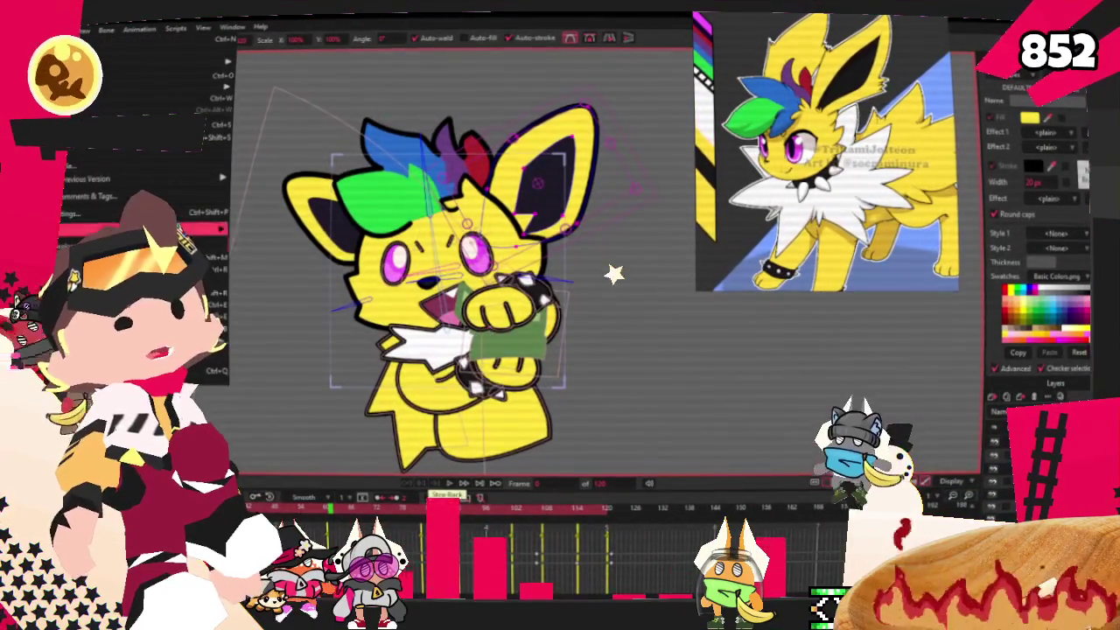
key("Return")
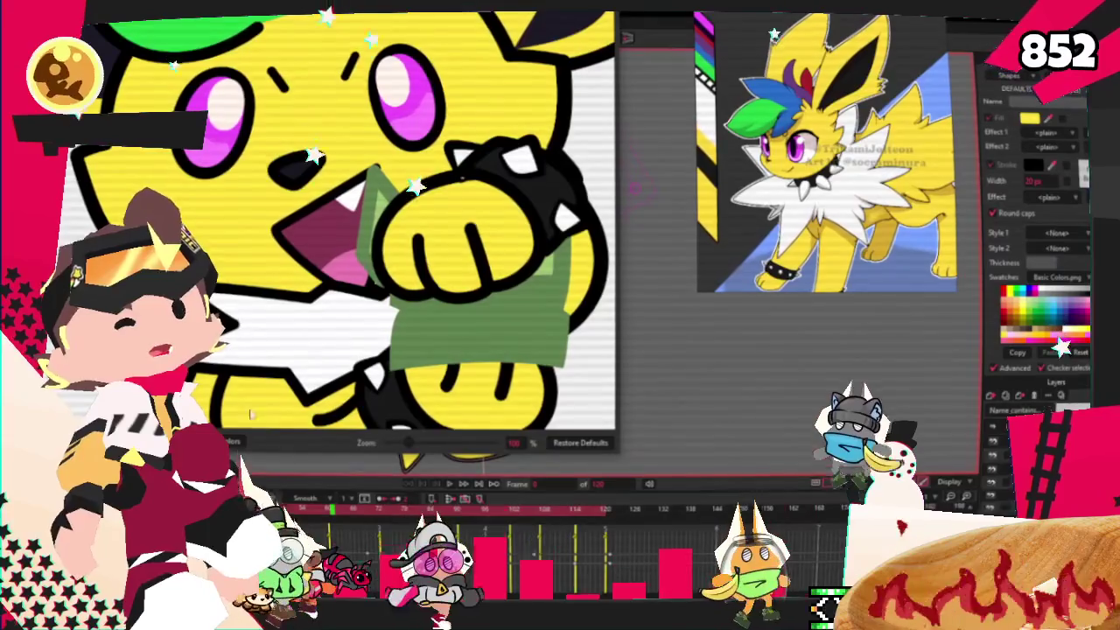
key("Escape")
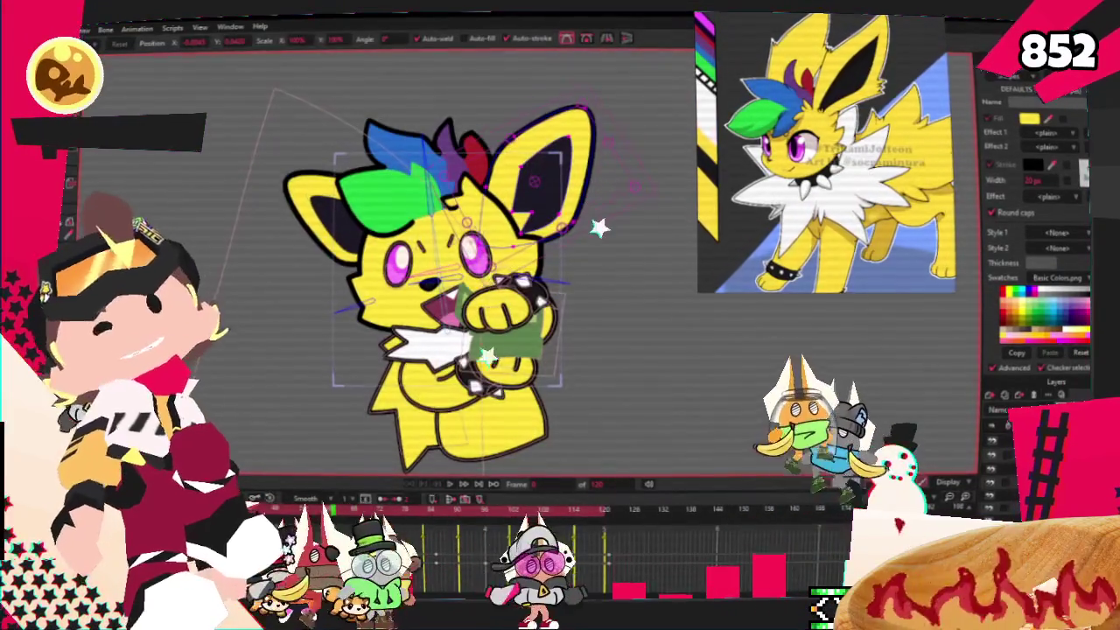
Step: Dismiss the File menu and switch over to the Discord window
key("alt+f")
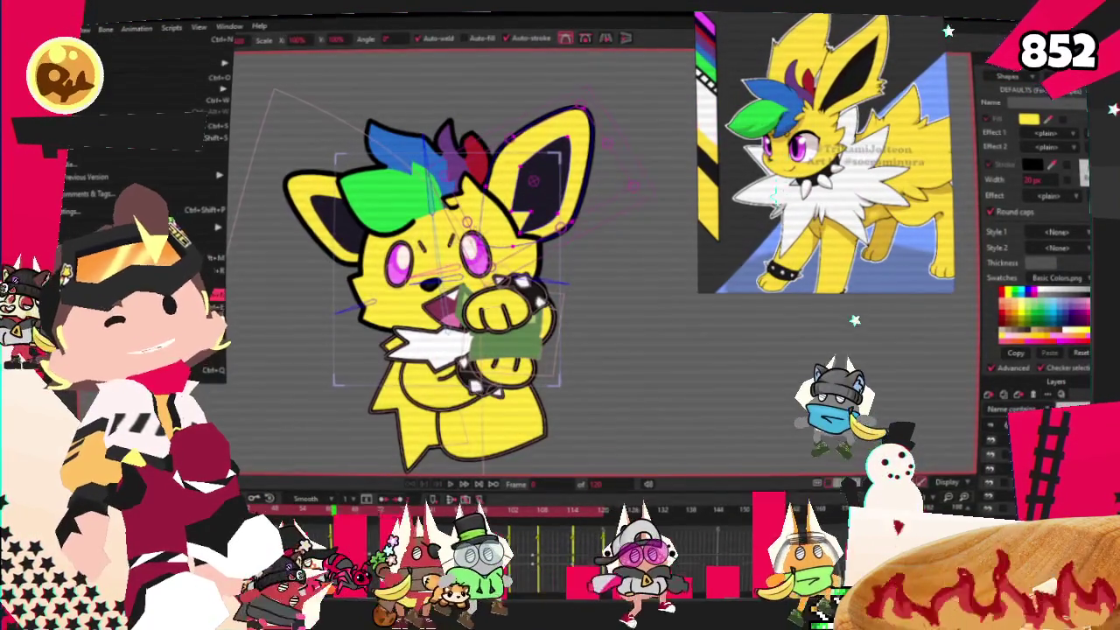
key("Escape")
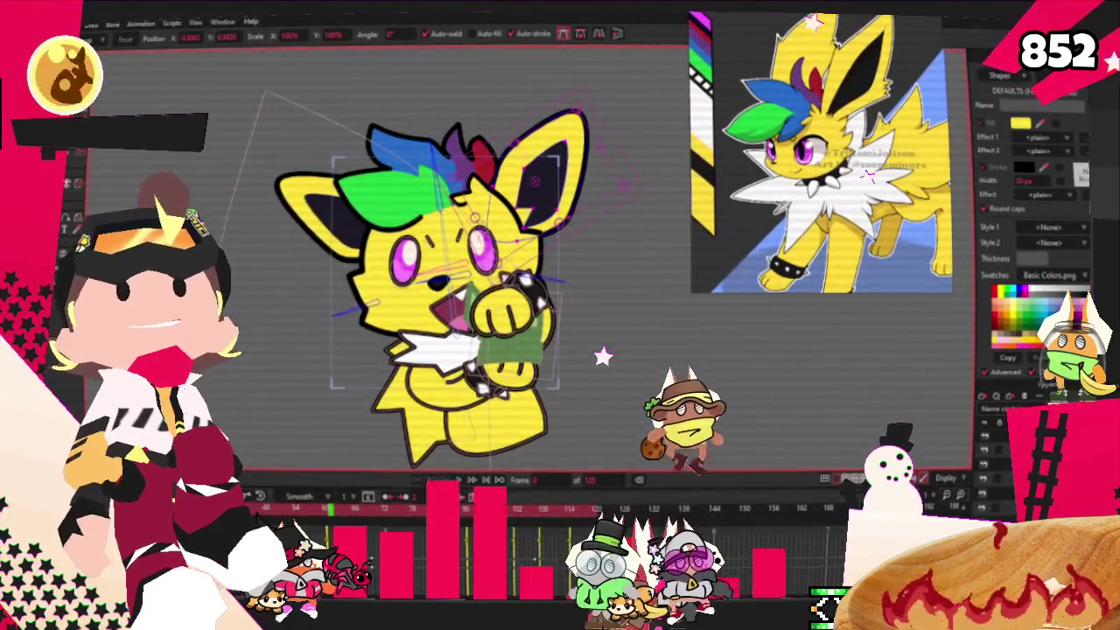
key("alt+Tab")
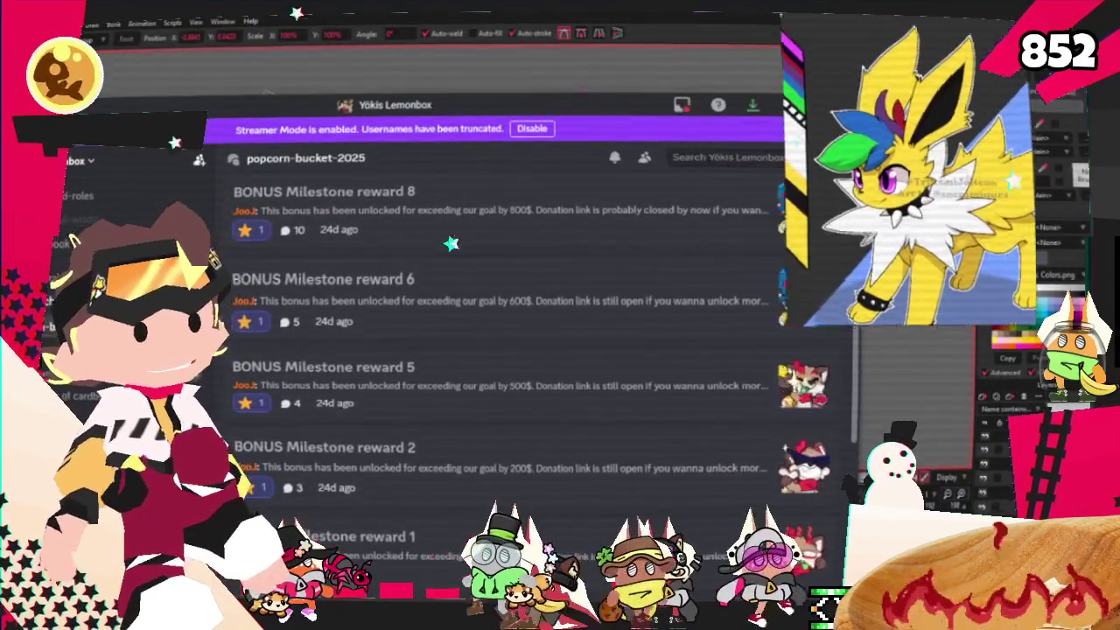
Step: Open the BONUS Milestone reward 3 post and react to it with a star
scroll(516, 423, "down", 2)
scroll(516, 423, "down", 8)
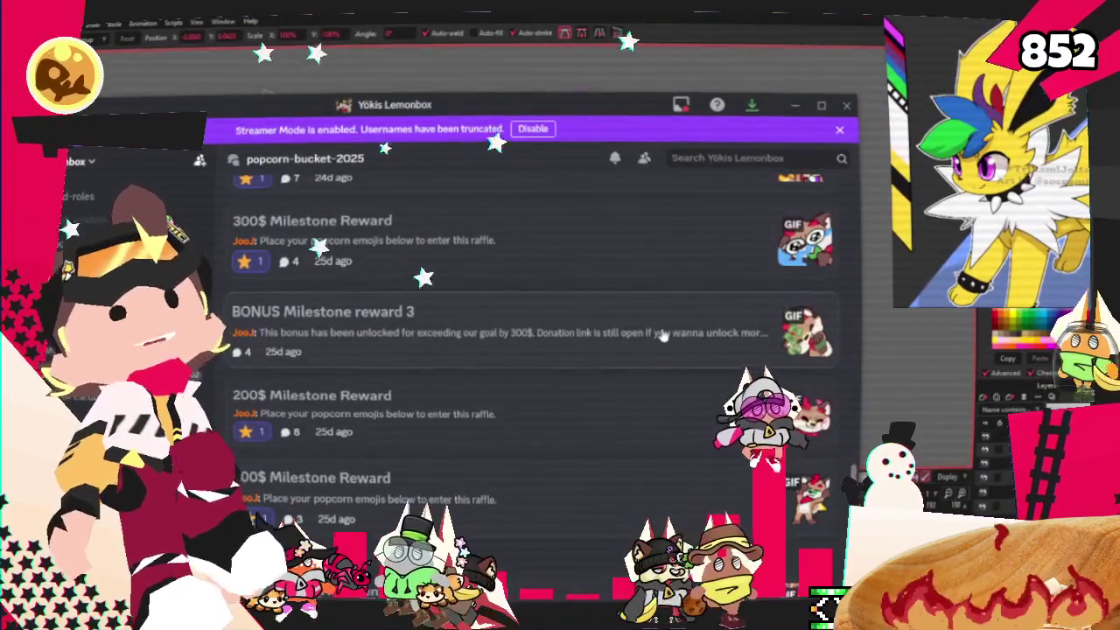
left_click(687, 343)
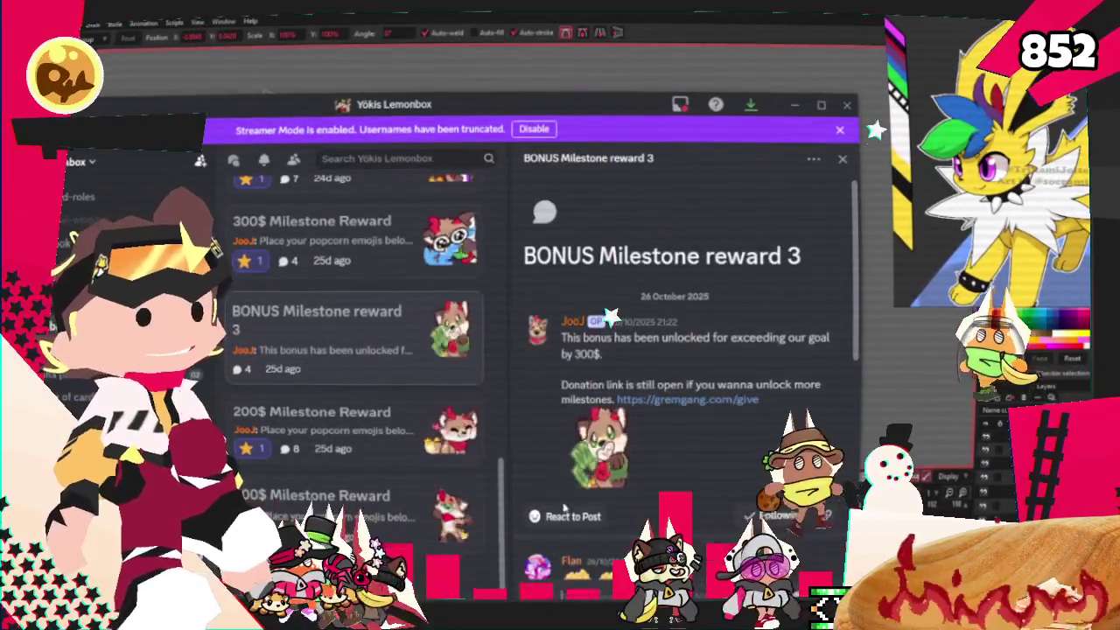
left_click(553, 461)
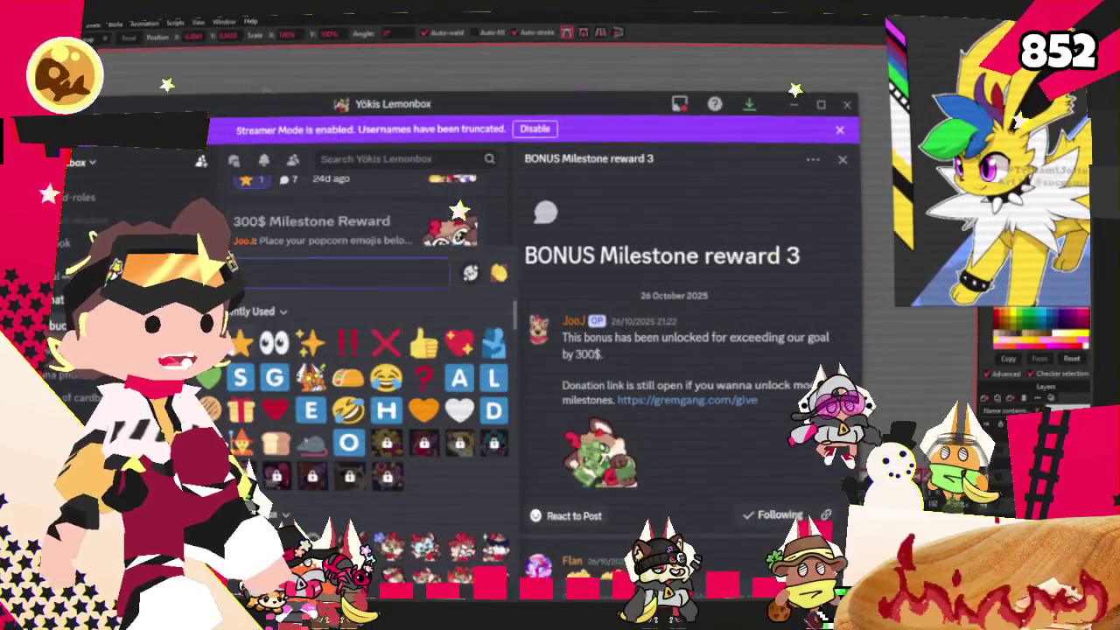
left_click(239, 343)
left_click(245, 349)
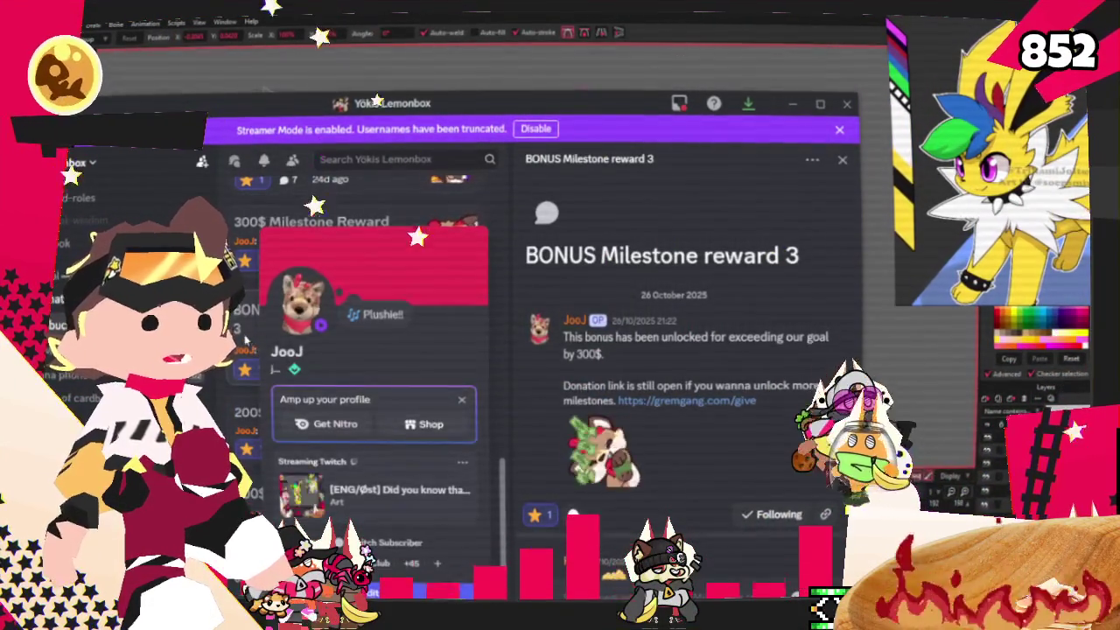
left_click(244, 340)
Step: Open the BONUS Milestone reward 8 post and react to it with a star
scroll(320, 332, "up", 5)
scroll(320, 332, "up", 5)
scroll(324, 334, "up", 3)
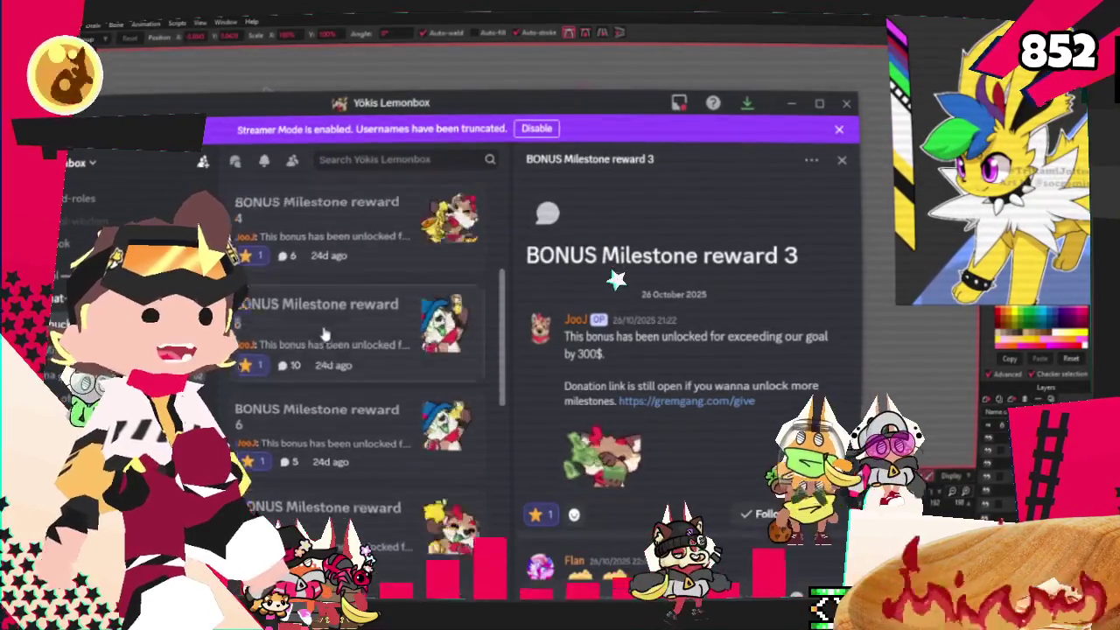
scroll(324, 334, "up", 3)
left_click_drag(392, 109, 458, 35)
scroll(455, 263, "up", 2)
scroll(458, 270, "down", 3)
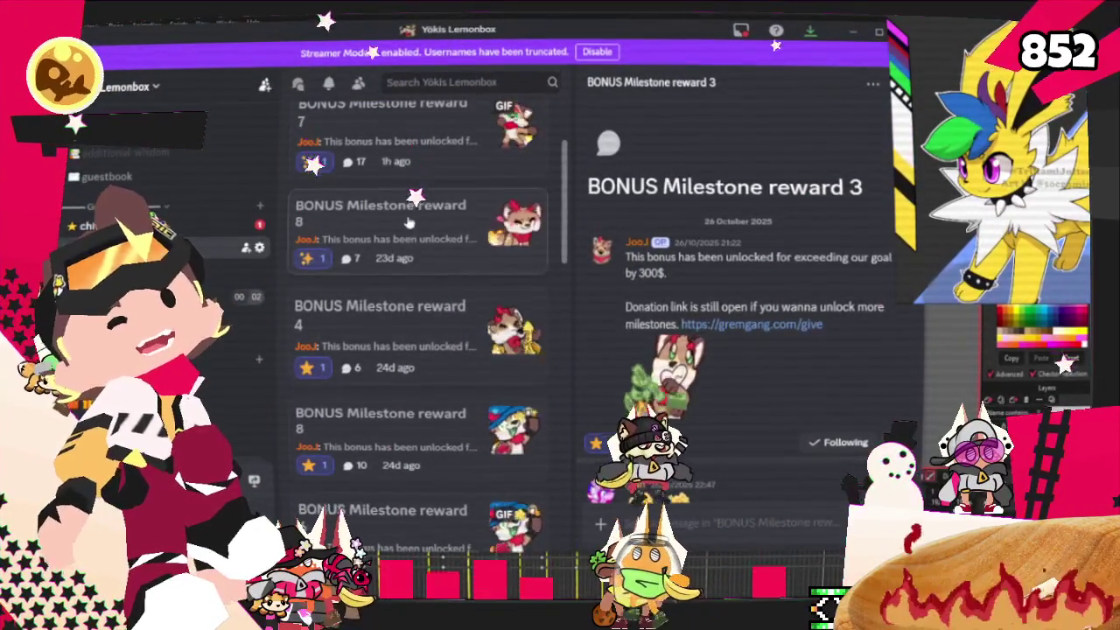
left_click(408, 224)
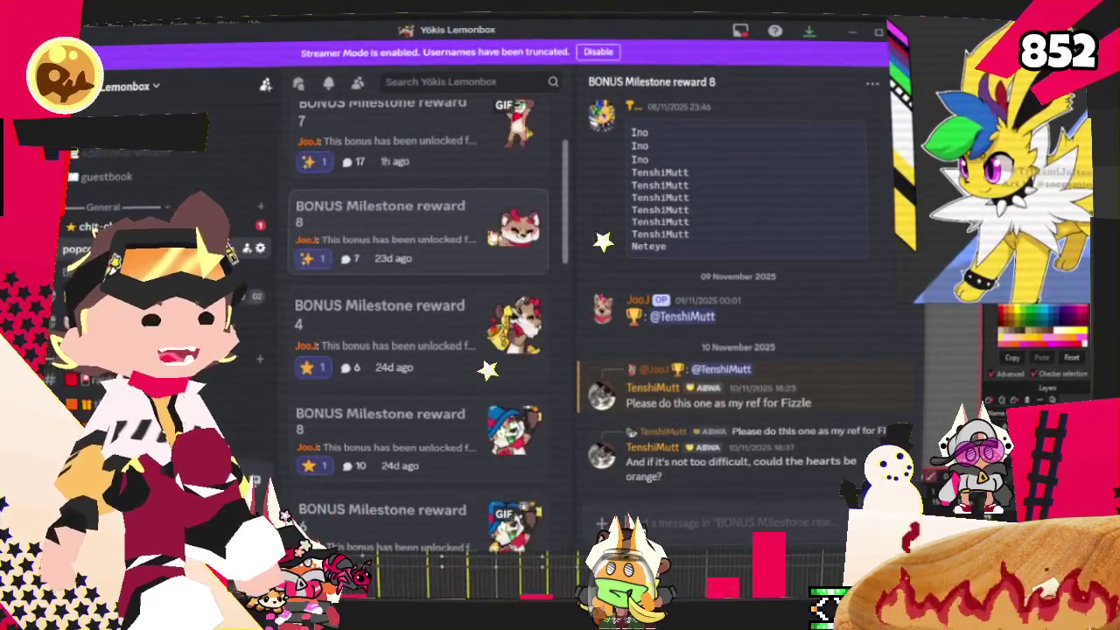
scroll(694, 272, "up", 5)
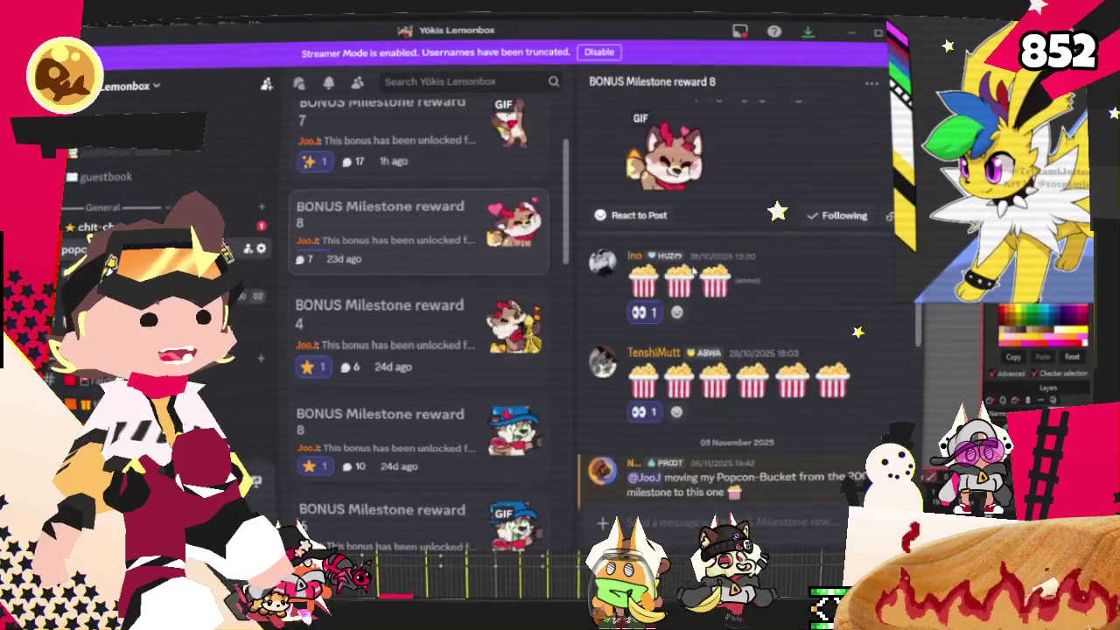
left_click(601, 216)
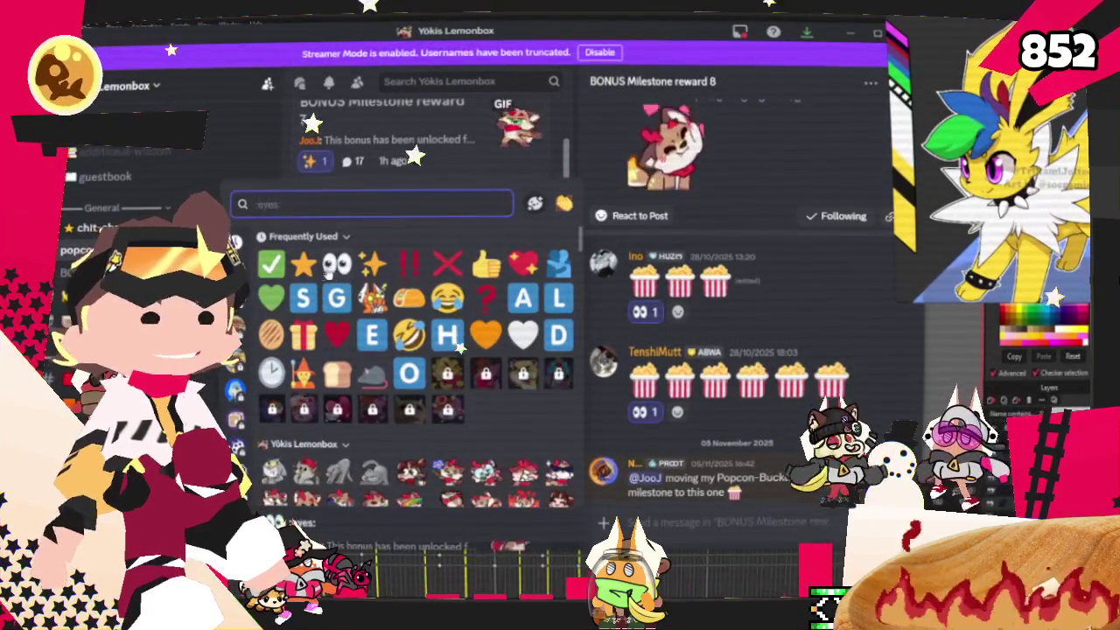
left_click(306, 267)
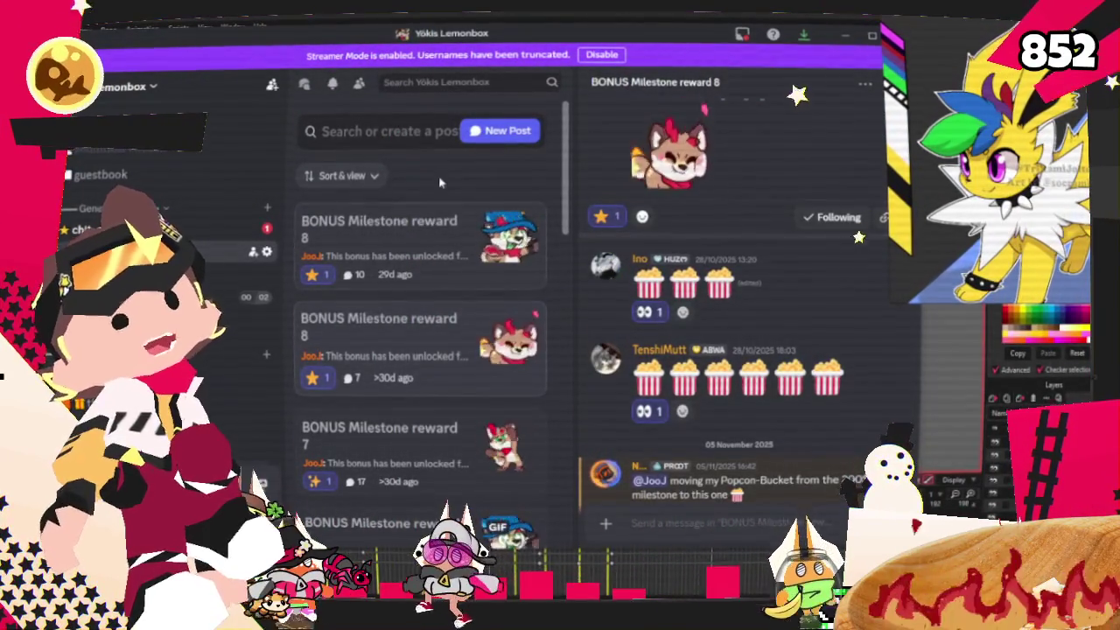
Step: Scroll down to open the BONUS Milestone reward 7 thread, then hide Discord
scroll(570, 203, "down", 1)
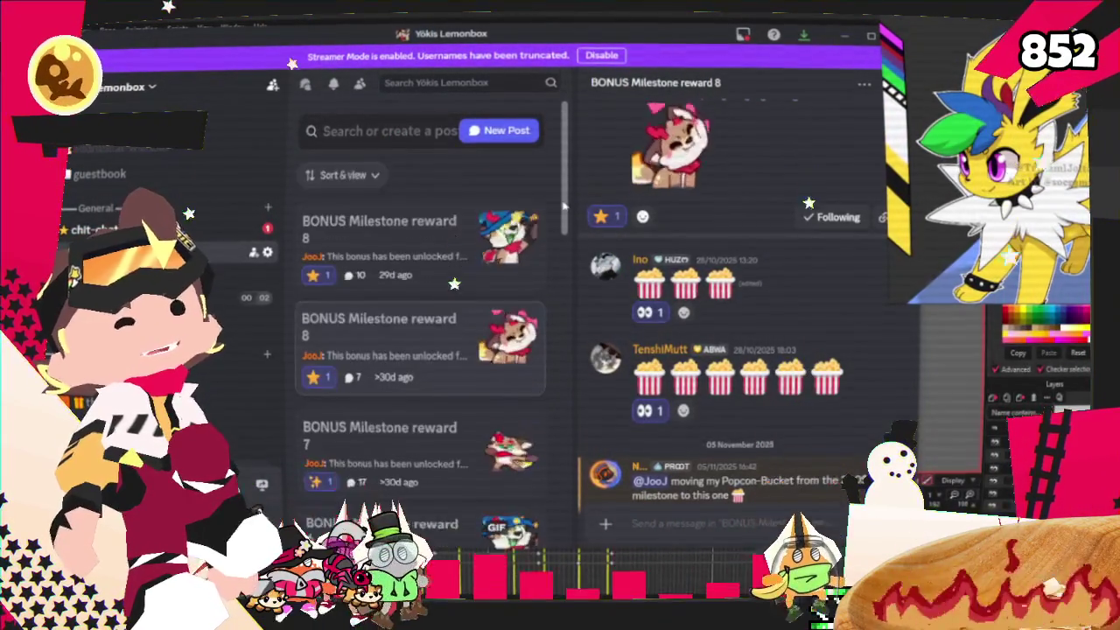
scroll(565, 226, "down", 3)
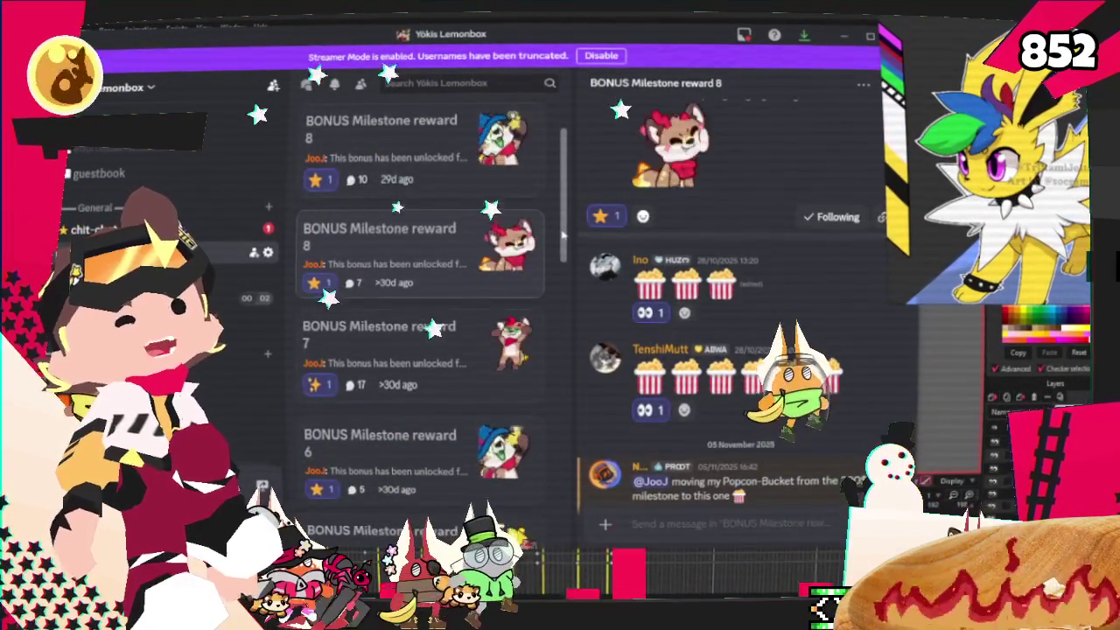
scroll(560, 243, "down", 1)
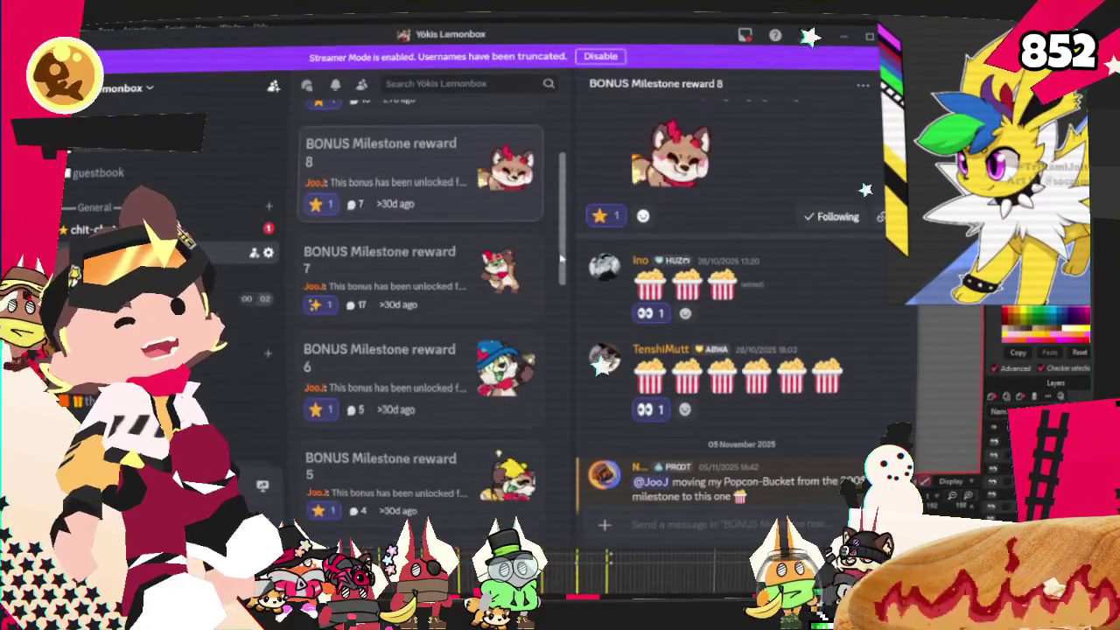
scroll(558, 263, "down", 4)
scroll(553, 306, "down", 8)
scroll(552, 332, "down", 2)
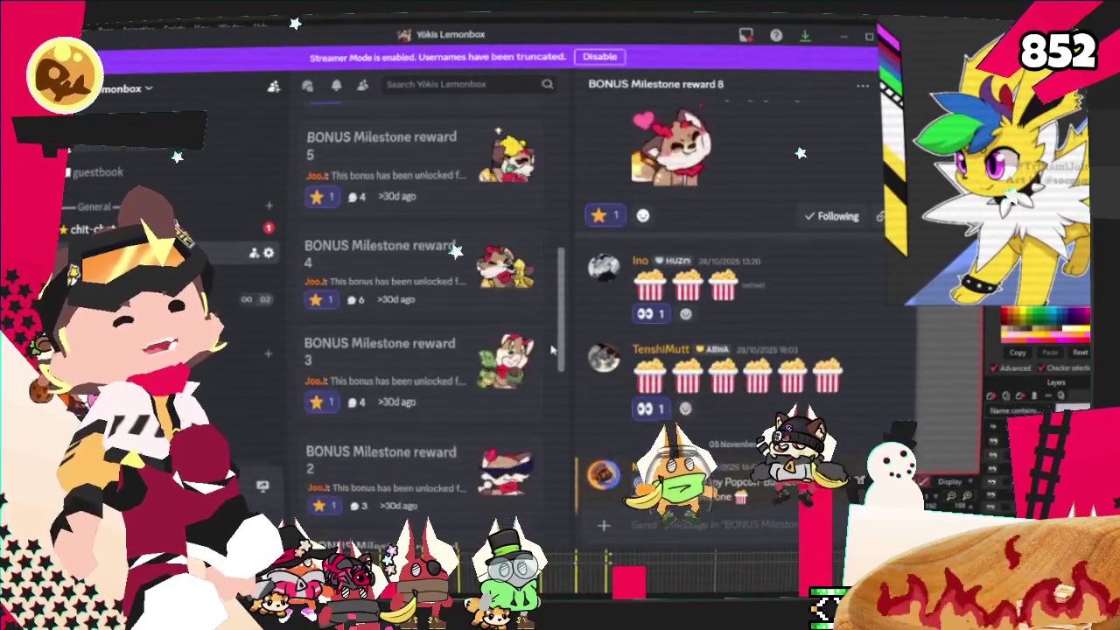
scroll(550, 358, "down", 5)
scroll(546, 393, "down", 6)
scroll(542, 428, "down", 2)
scroll(541, 441, "down", 1)
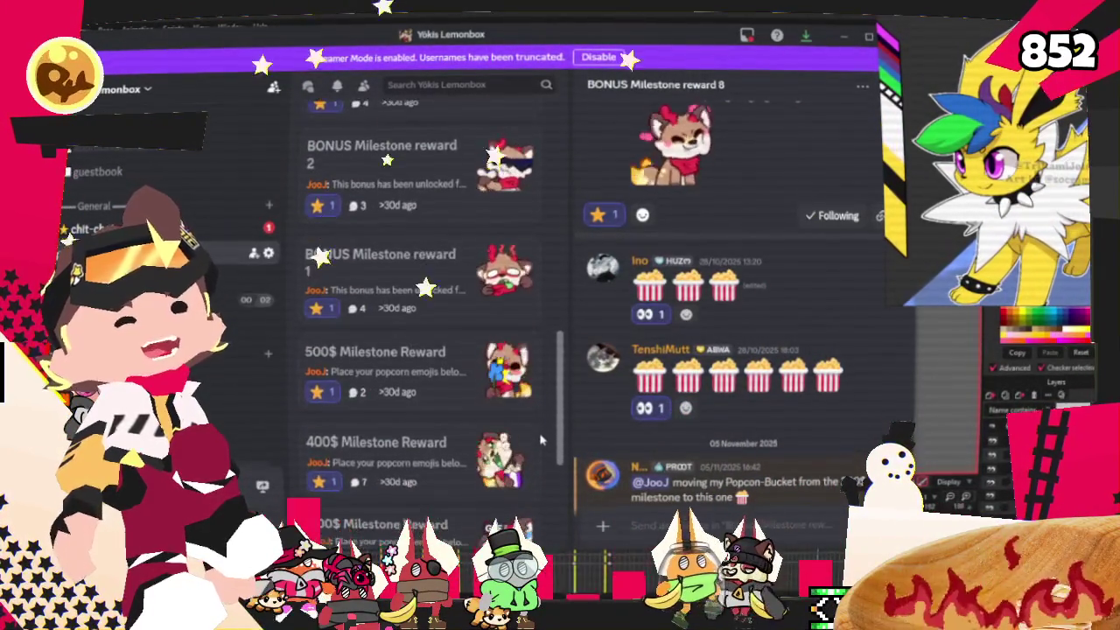
scroll(540, 450, "down", 2)
scroll(541, 501, "down", 2)
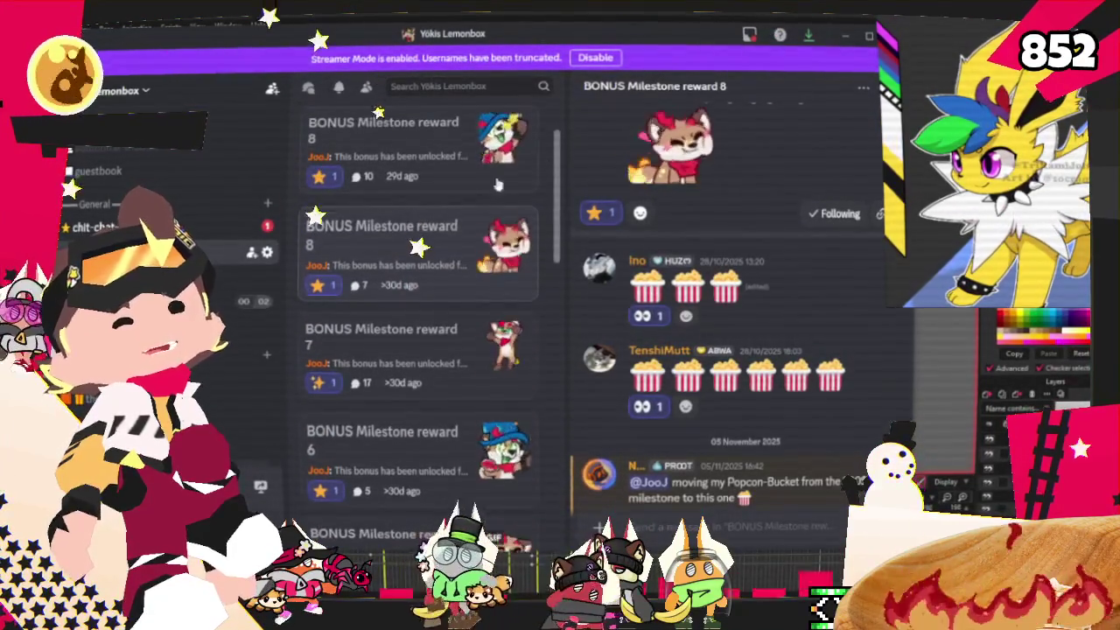
left_click(448, 348)
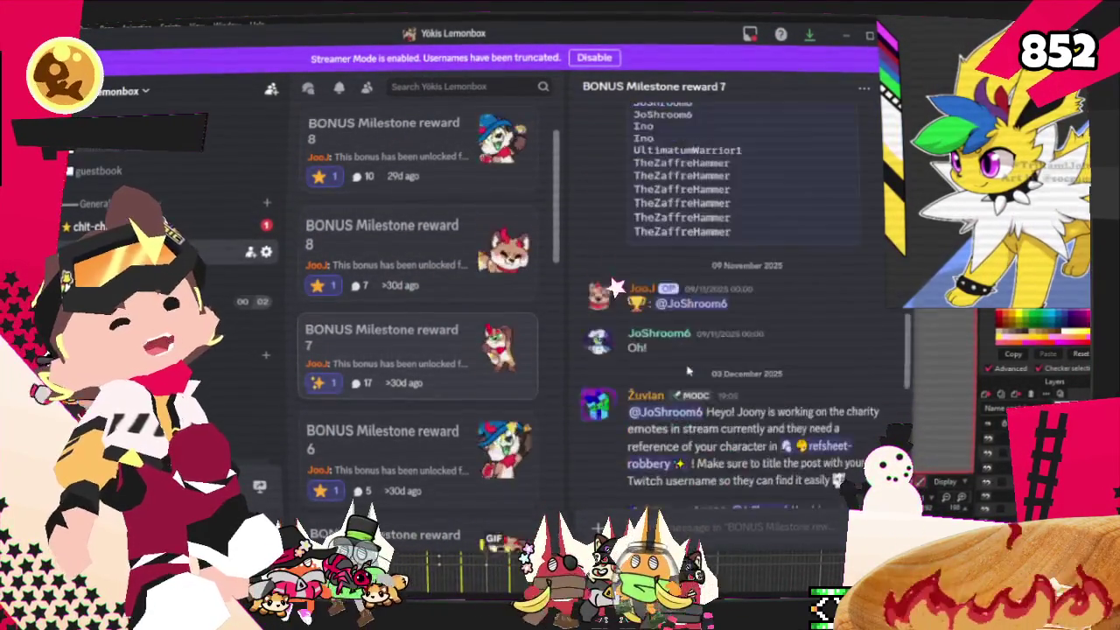
scroll(681, 340, "up", 4)
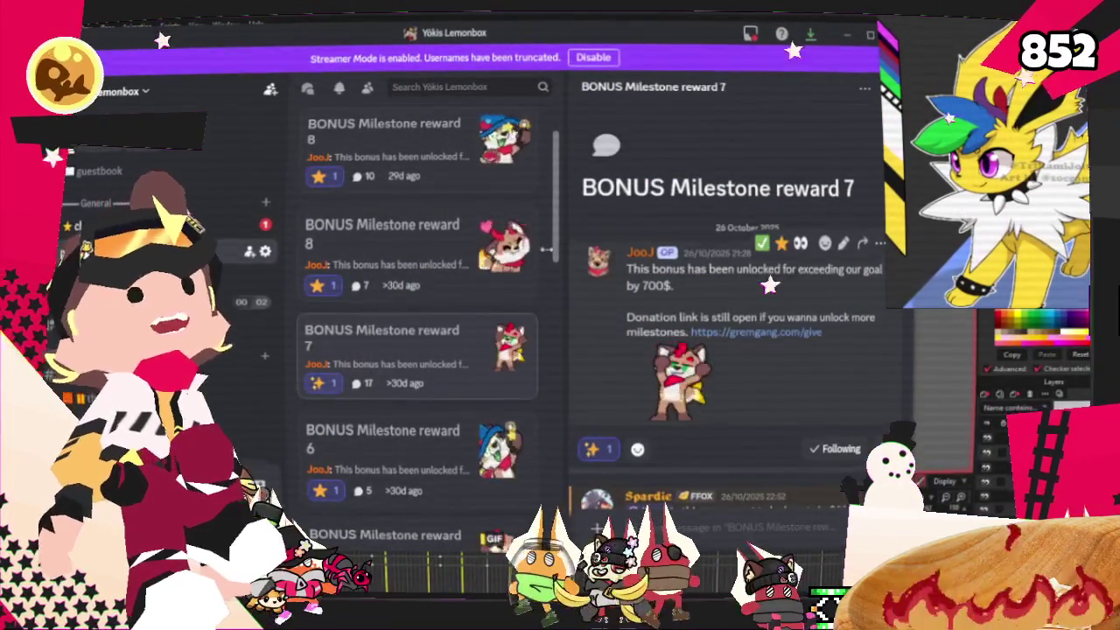
left_click(847, 34)
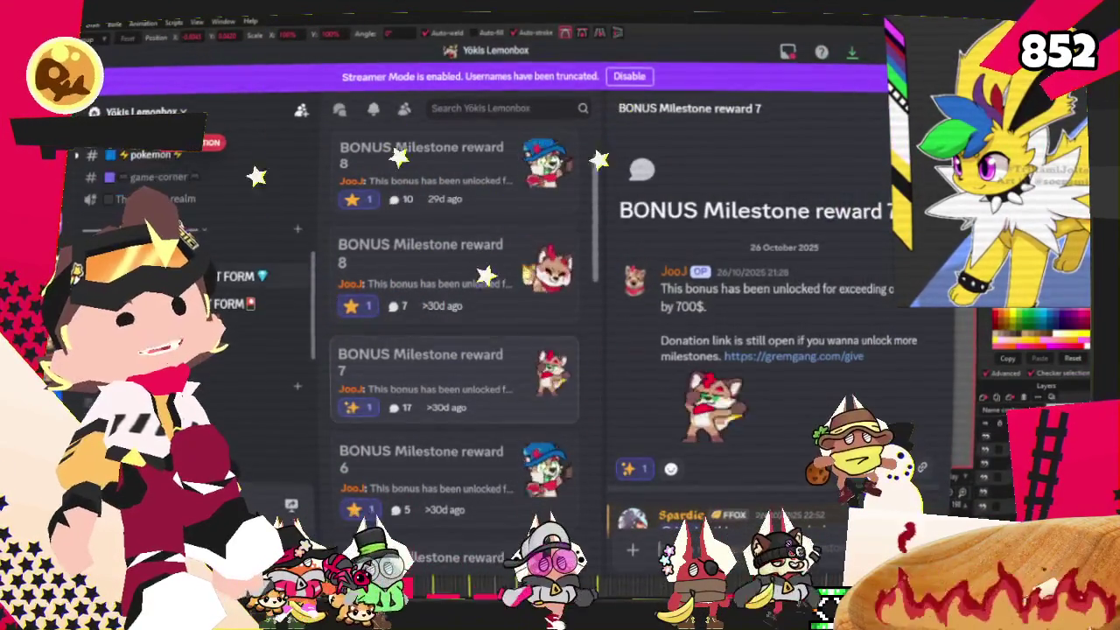
Step: Switch to Discord's #emote-club request channel and scroll up through the older emote requests
key("alt+Down")
scroll(618, 338, "up", 3)
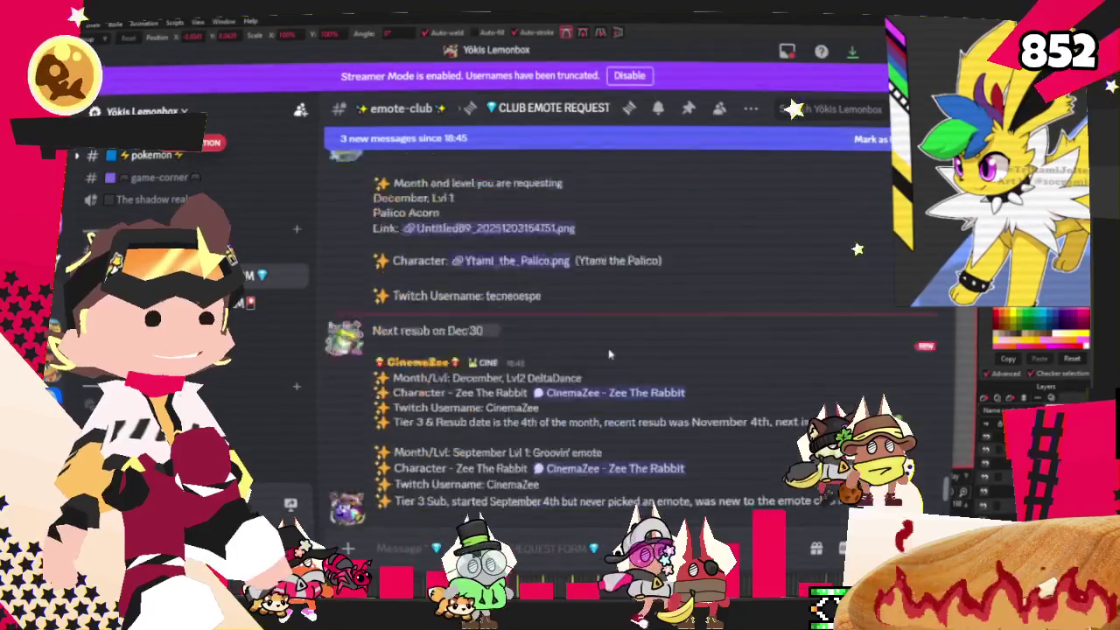
scroll(569, 341, "up", 1)
scroll(525, 343, "down", 4)
scroll(482, 343, "down", 1)
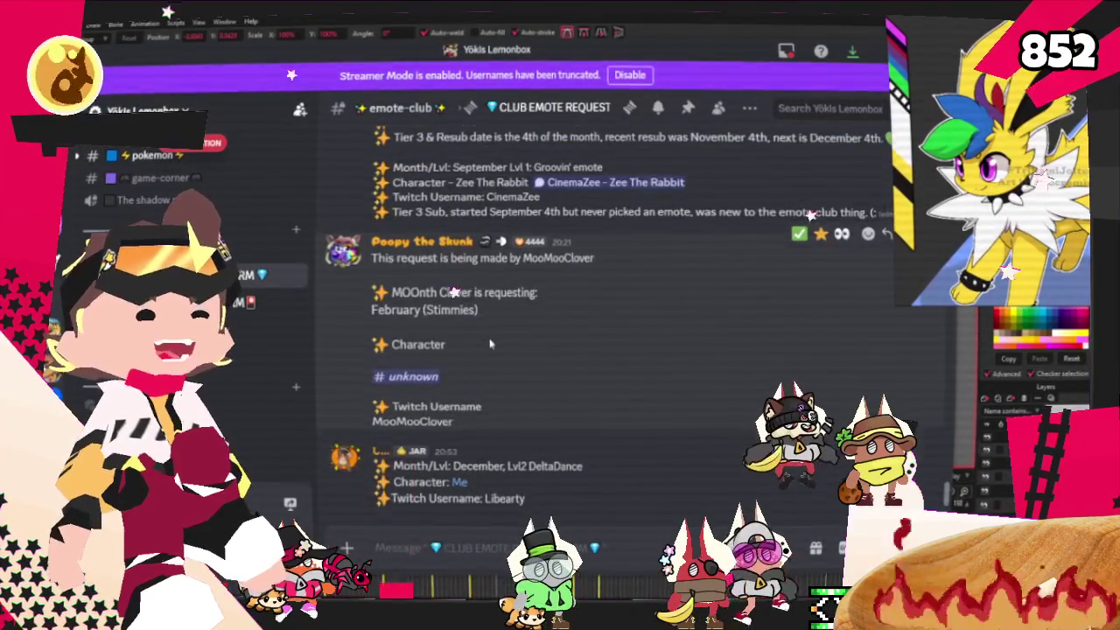
scroll(490, 343, "up", 4)
scroll(490, 344, "down", 4)
scroll(490, 343, "up", 5)
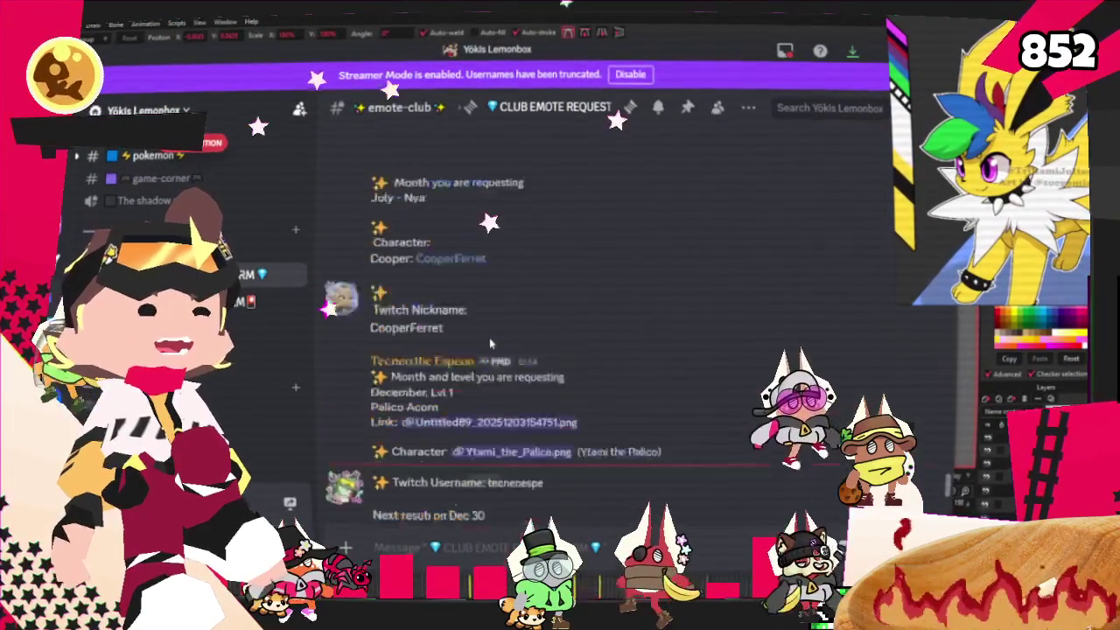
scroll(489, 337, "up", 5)
scroll(490, 338, "up", 5)
scroll(489, 338, "up", 5)
scroll(489, 337, "up", 5)
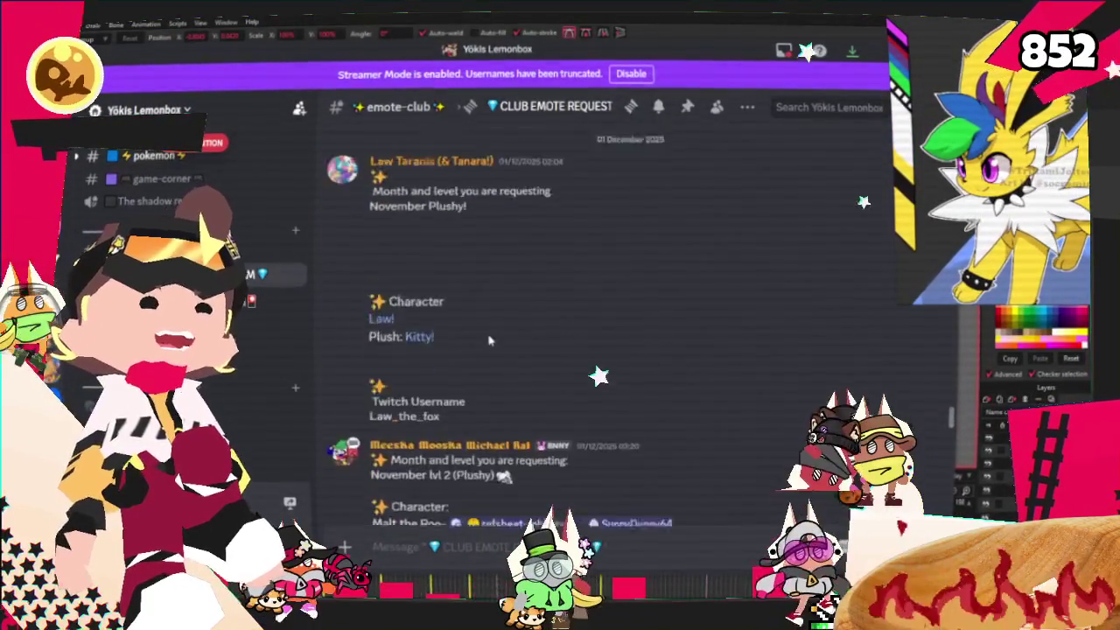
scroll(489, 339, "up", 5)
scroll(489, 339, "up", 5)
scroll(489, 340, "up", 5)
scroll(489, 339, "up", 5)
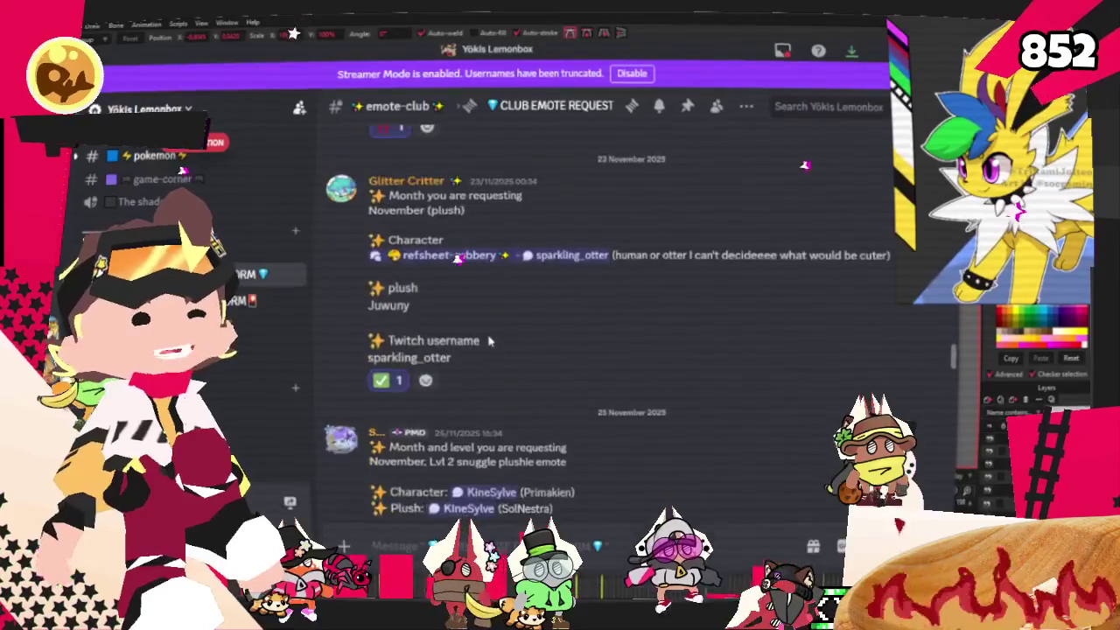
scroll(489, 341, "up", 5)
scroll(489, 341, "up", 5)
scroll(489, 340, "up", 5)
scroll(490, 342, "up", 5)
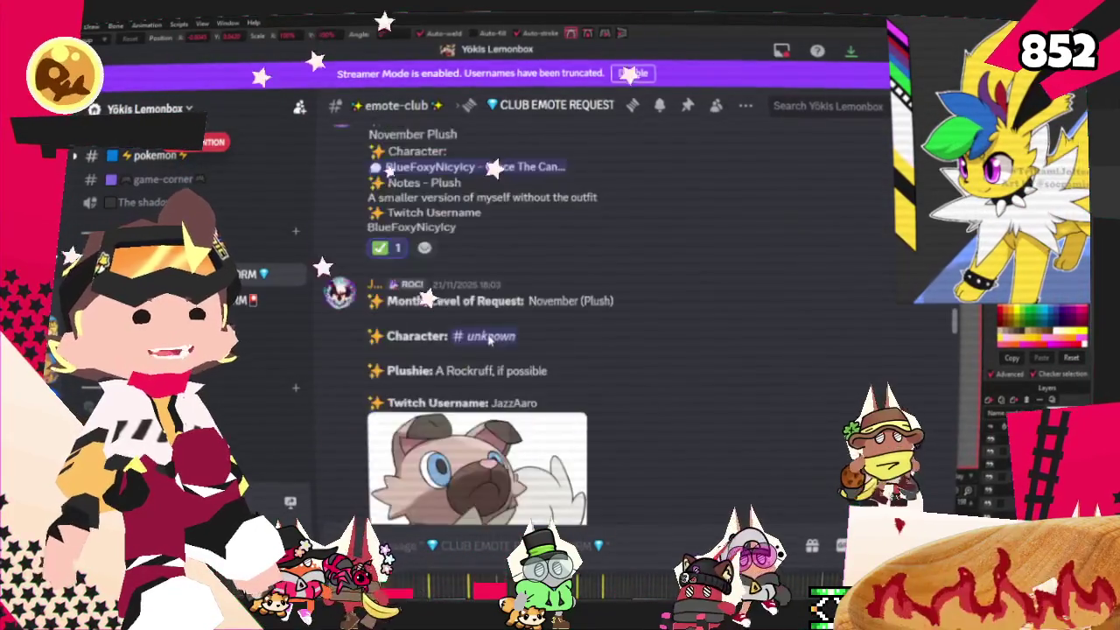
scroll(489, 339, "up", 5)
scroll(489, 339, "up", 5)
scroll(489, 340, "down", 5)
scroll(489, 341, "up", 3)
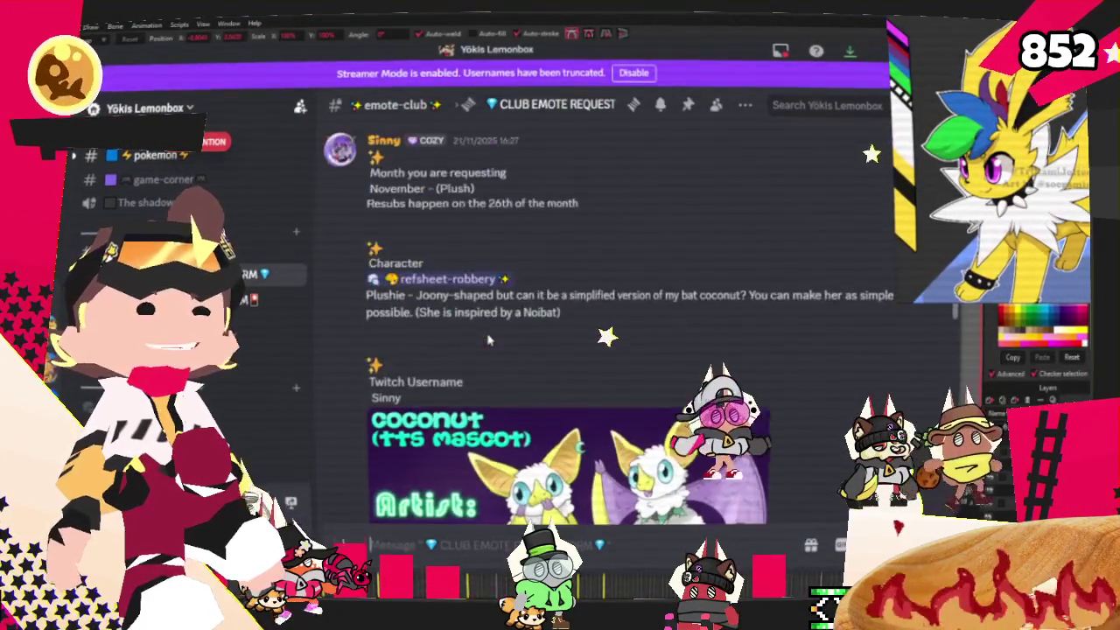
mouse_move(595, 263)
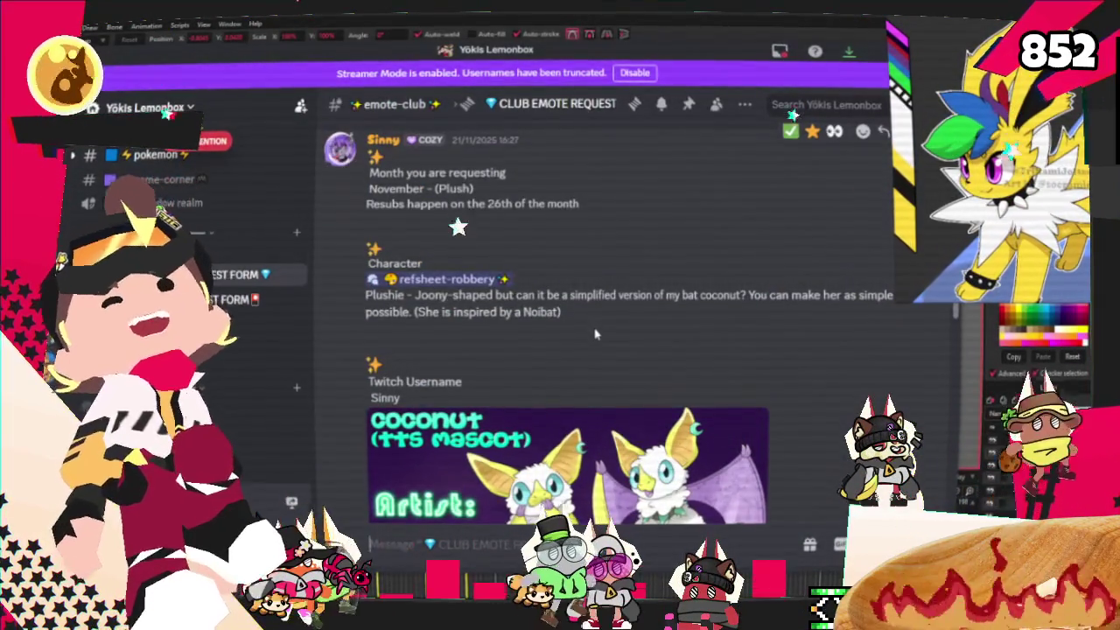
Step: Read down through the club emote requests, then bring the yellow character's Moho animation back
scroll(414, 192, "down", 3)
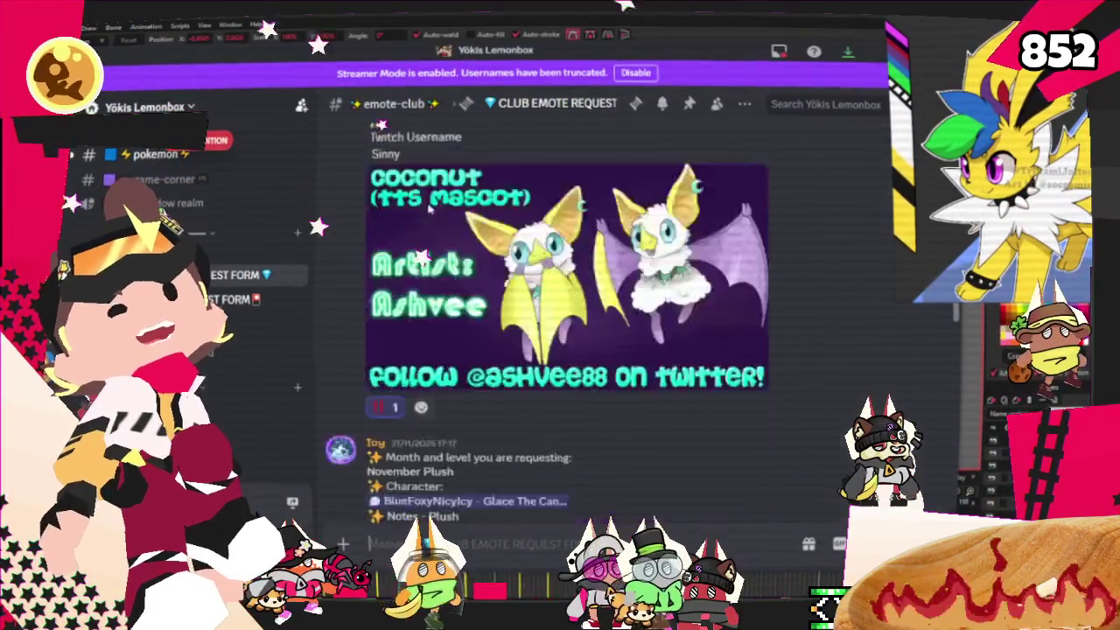
scroll(438, 262, "down", 3)
scroll(464, 324, "down", 3)
scroll(487, 369, "down", 3)
scroll(487, 367, "down", 3)
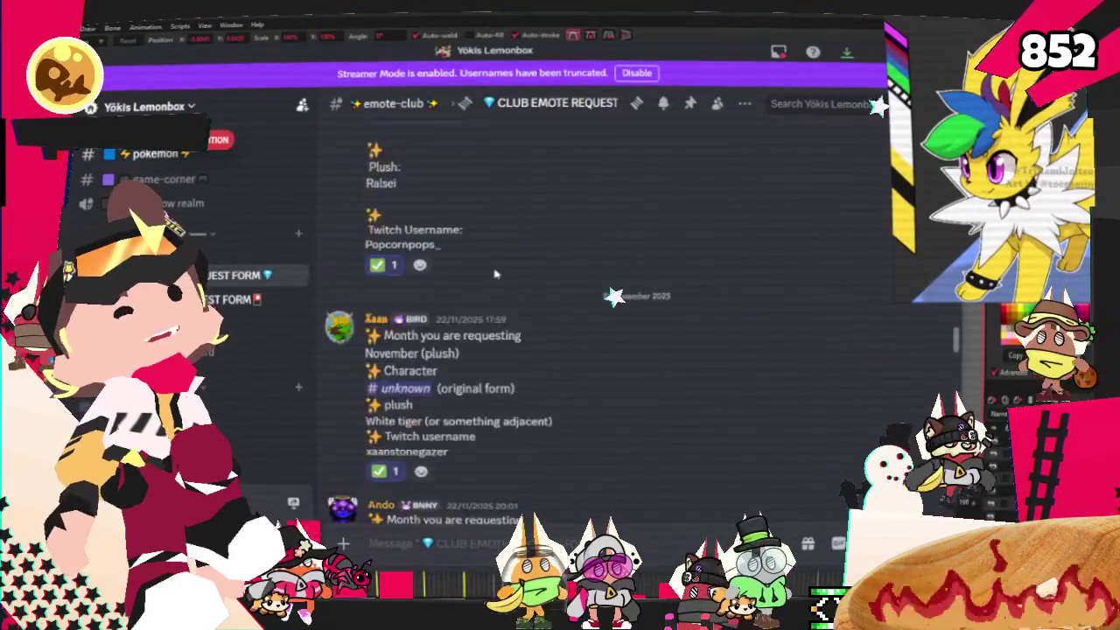
scroll(488, 341, "down", 3)
scroll(489, 315, "down", 3)
scroll(491, 289, "up", 2)
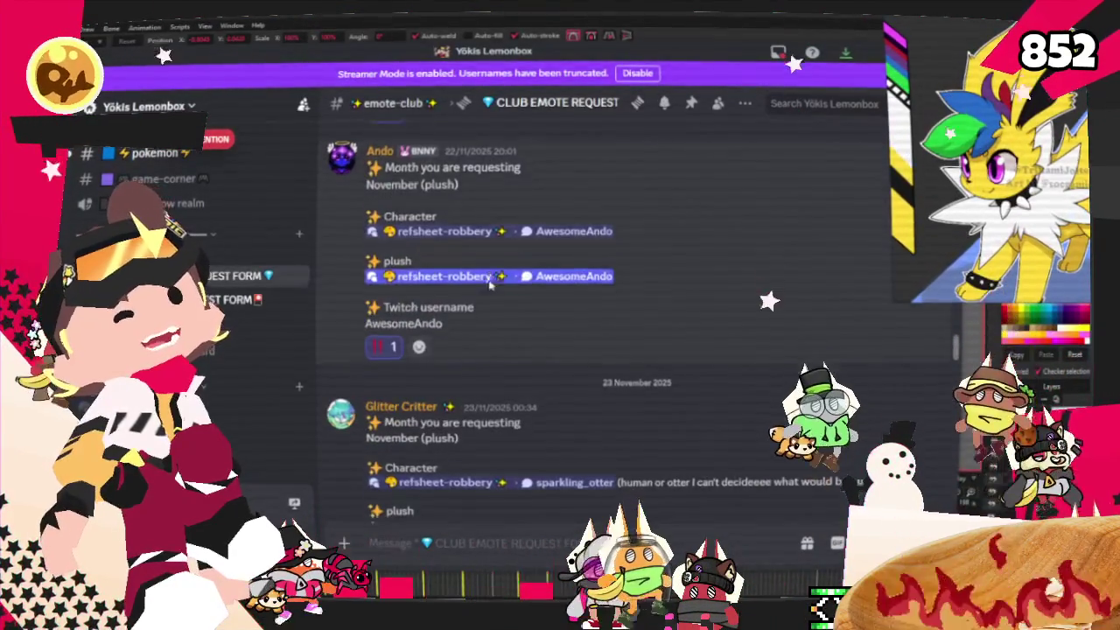
scroll(490, 285, "down", 3)
scroll(489, 286, "down", 3)
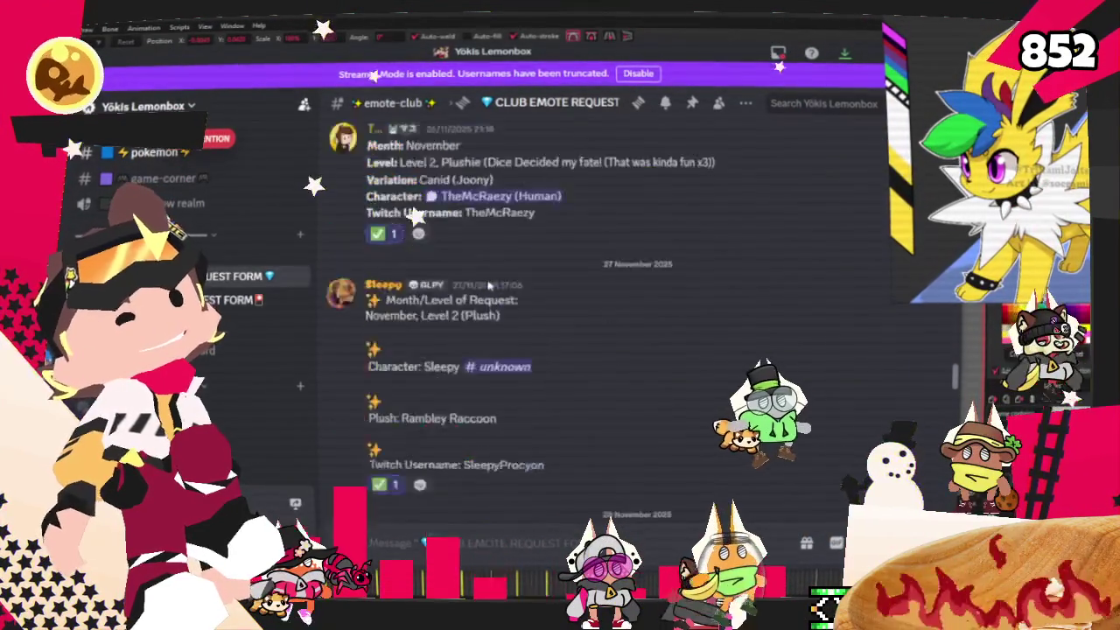
scroll(488, 285, "down", 3)
scroll(488, 286, "down", 2)
scroll(486, 286, "up", 2)
scroll(486, 286, "up", 2)
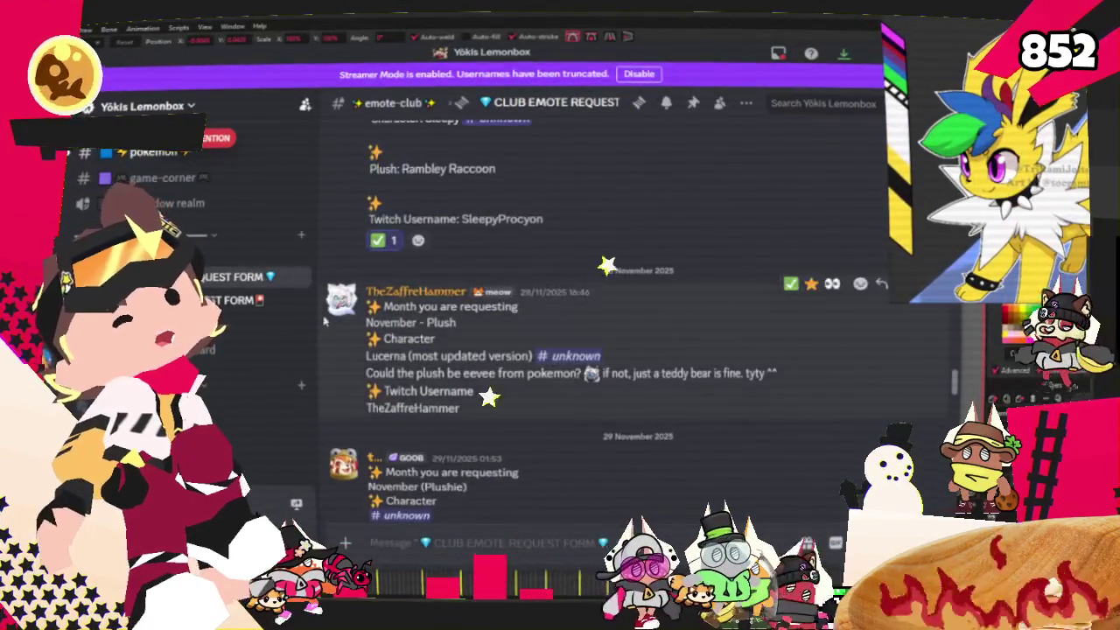
scroll(409, 324, "down", 5)
scroll(410, 328, "down", 5)
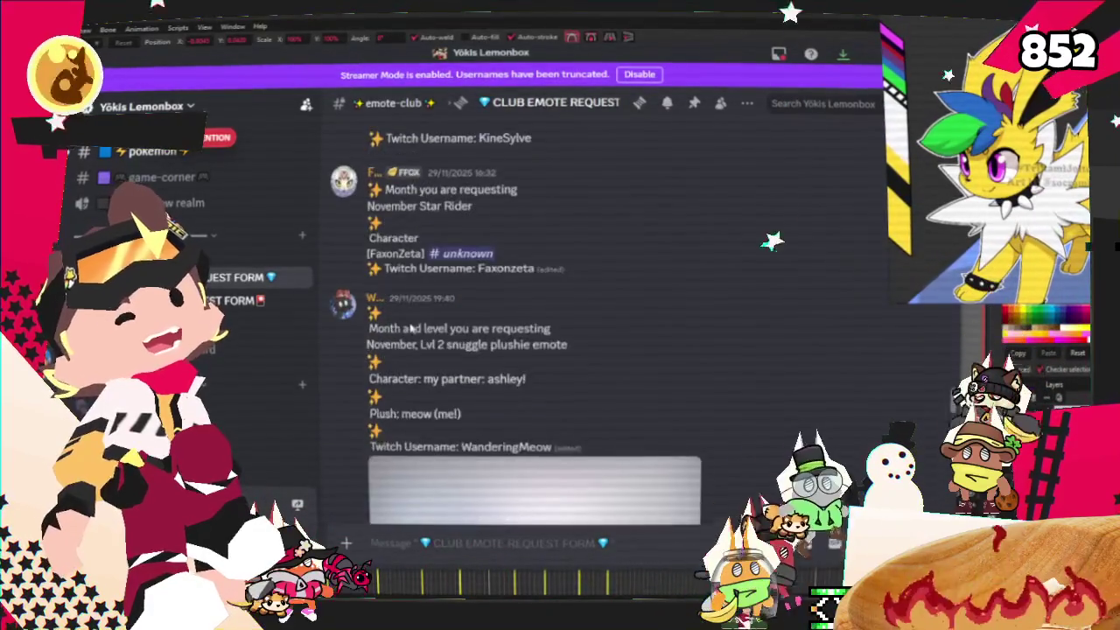
scroll(409, 324, "down", 3)
scroll(406, 319, "down", 3)
scroll(404, 310, "down", 2)
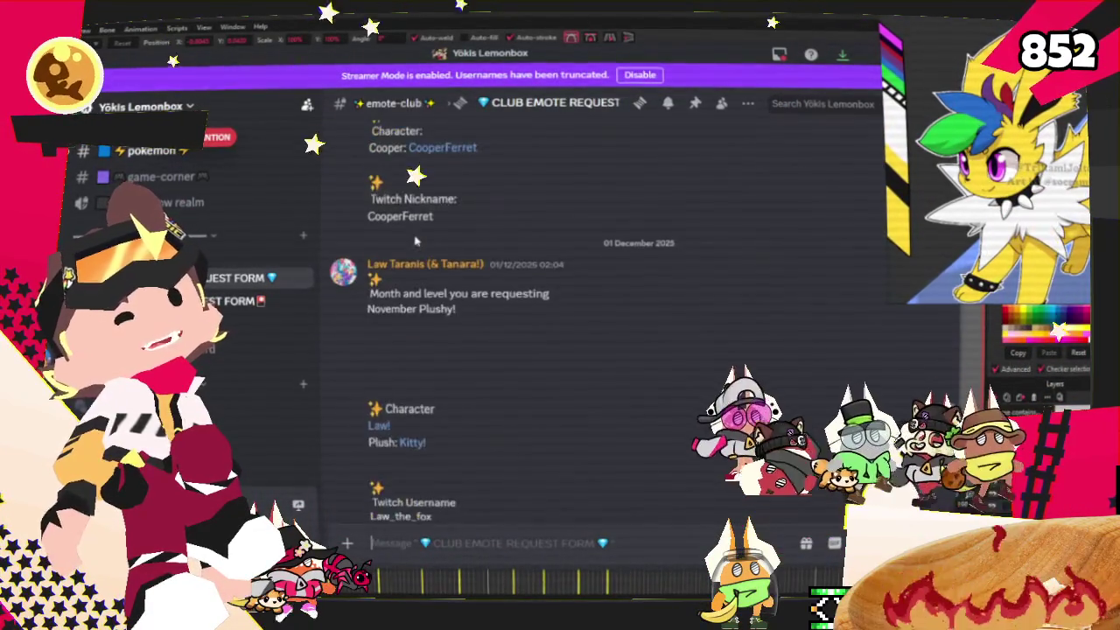
scroll(401, 303, "up", 2)
scroll(401, 303, "up", 1)
scroll(411, 237, "down", 3)
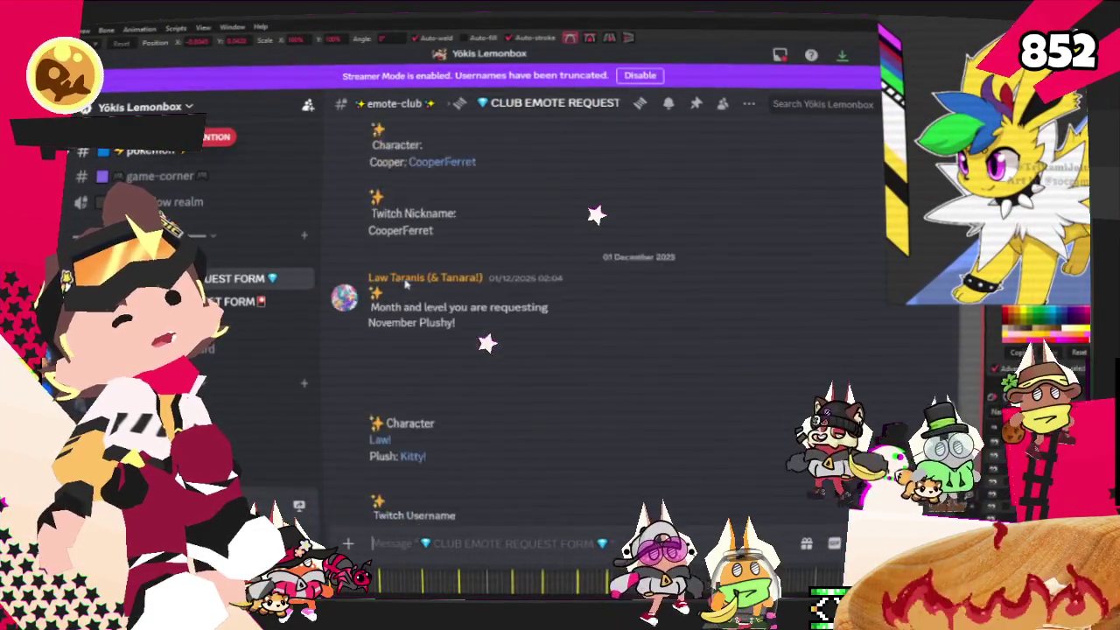
scroll(404, 283, "down", 1)
scroll(399, 322, "down", 3)
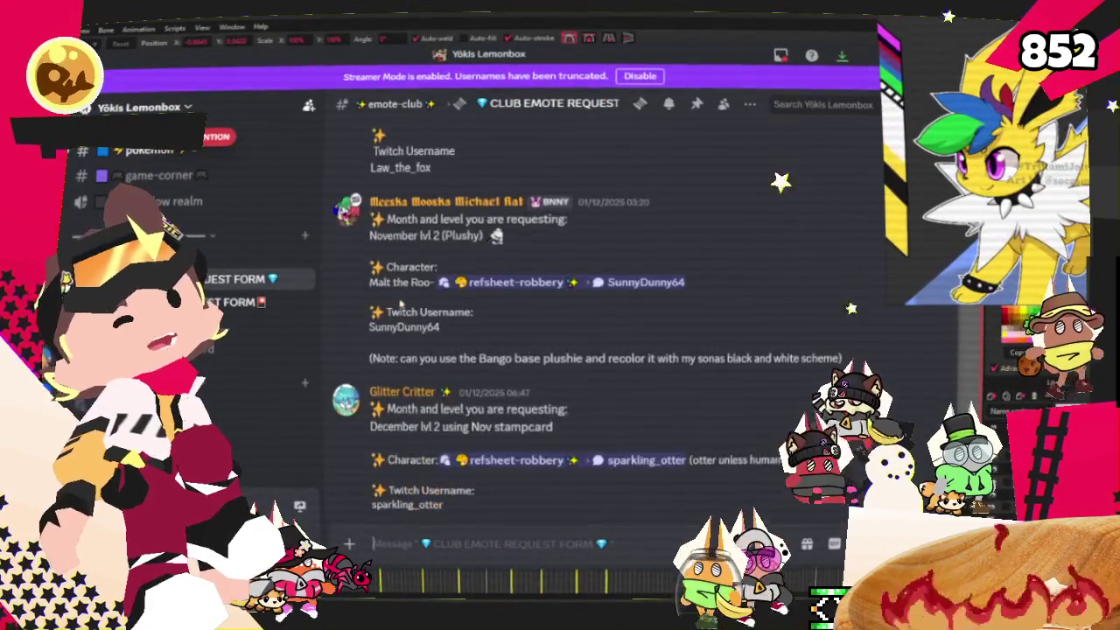
scroll(399, 315, "down", 3)
scroll(398, 298, "down", 3)
scroll(397, 275, "down", 3)
scroll(398, 275, "down", 5)
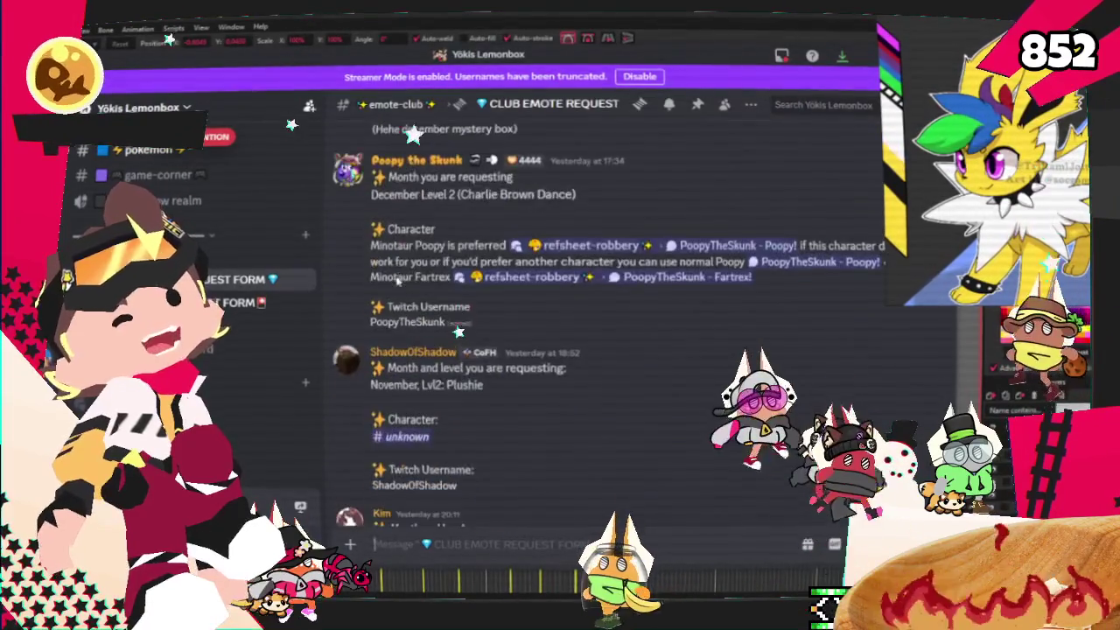
scroll(398, 284, "down", 2)
scroll(399, 293, "down", 2)
scroll(399, 302, "down", 3)
scroll(427, 298, "down", 3)
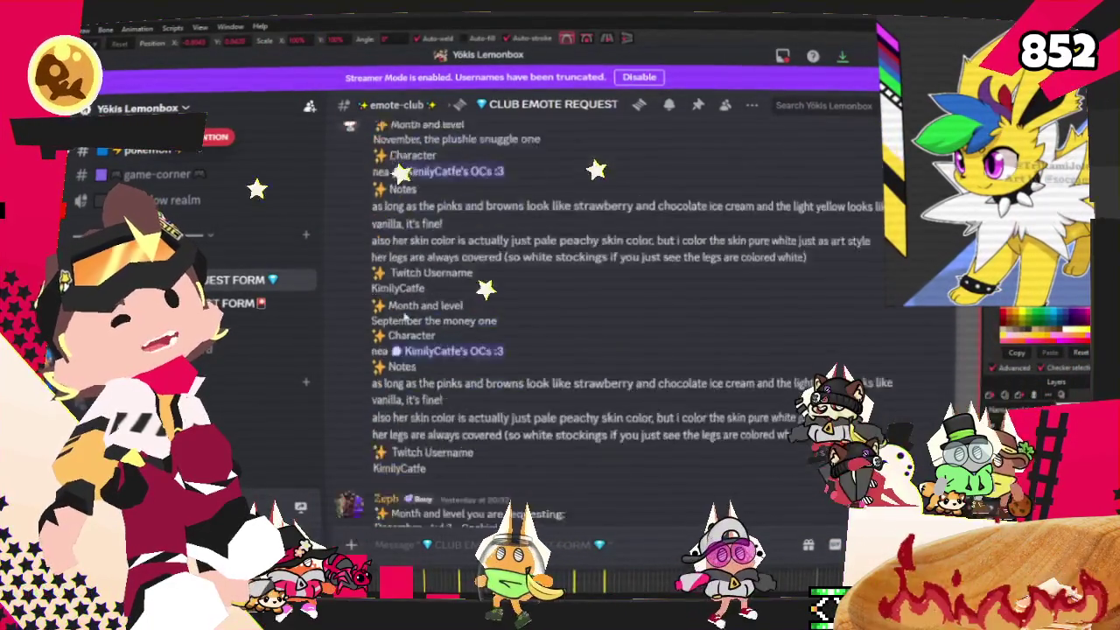
scroll(422, 289, "down", 2)
scroll(416, 280, "down", 1)
scroll(407, 269, "down", 3)
scroll(393, 269, "down", 3)
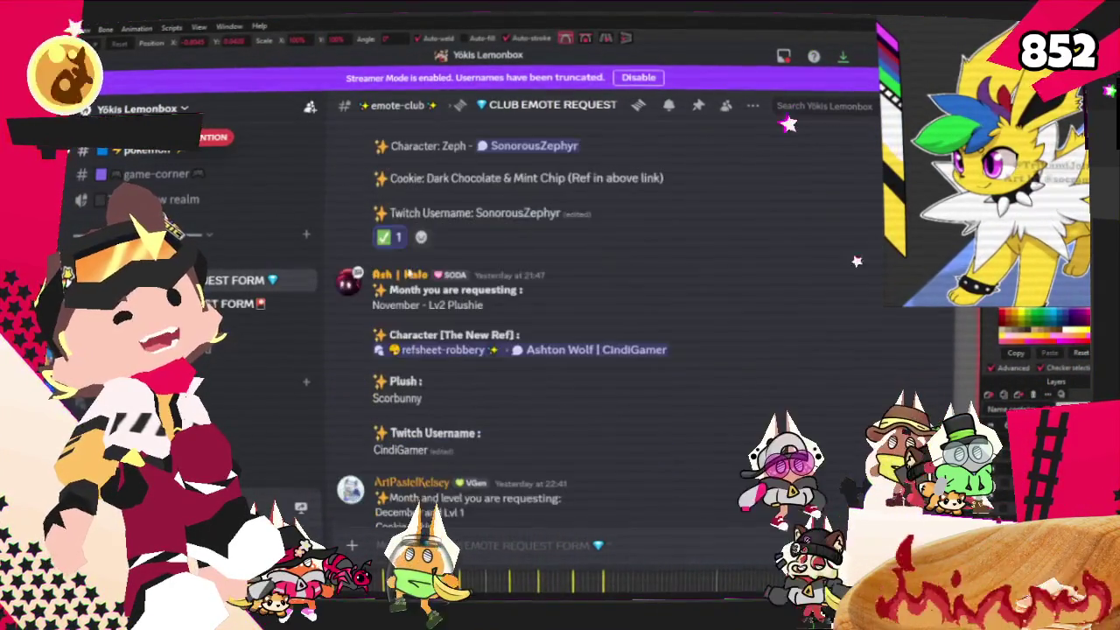
scroll(411, 267, "up", 3)
scroll(428, 267, "down", 7)
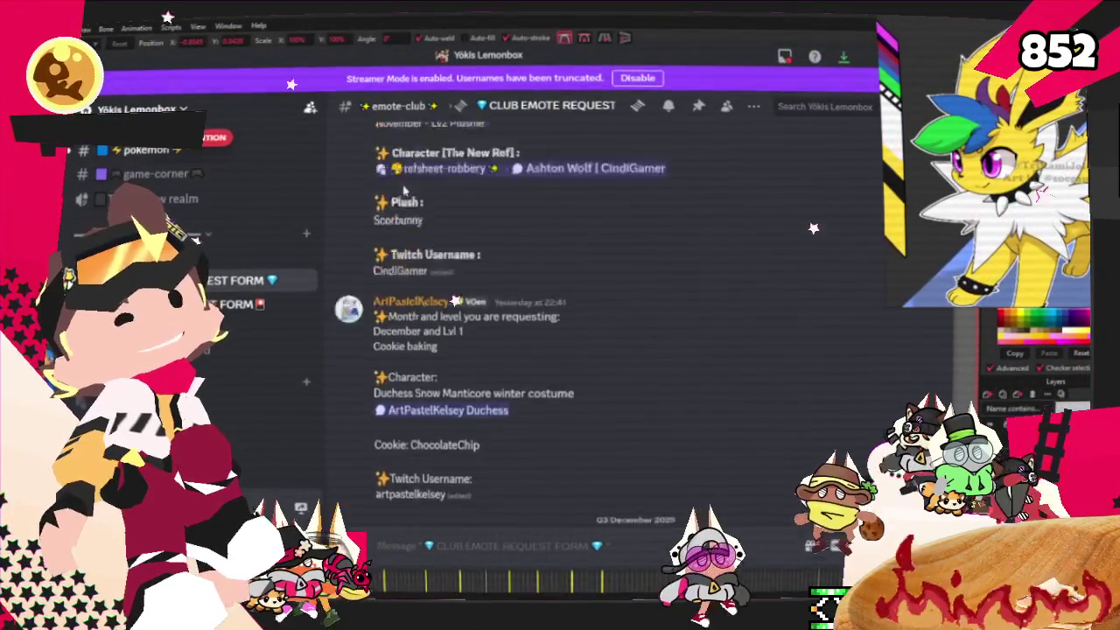
scroll(403, 227, "up", 2)
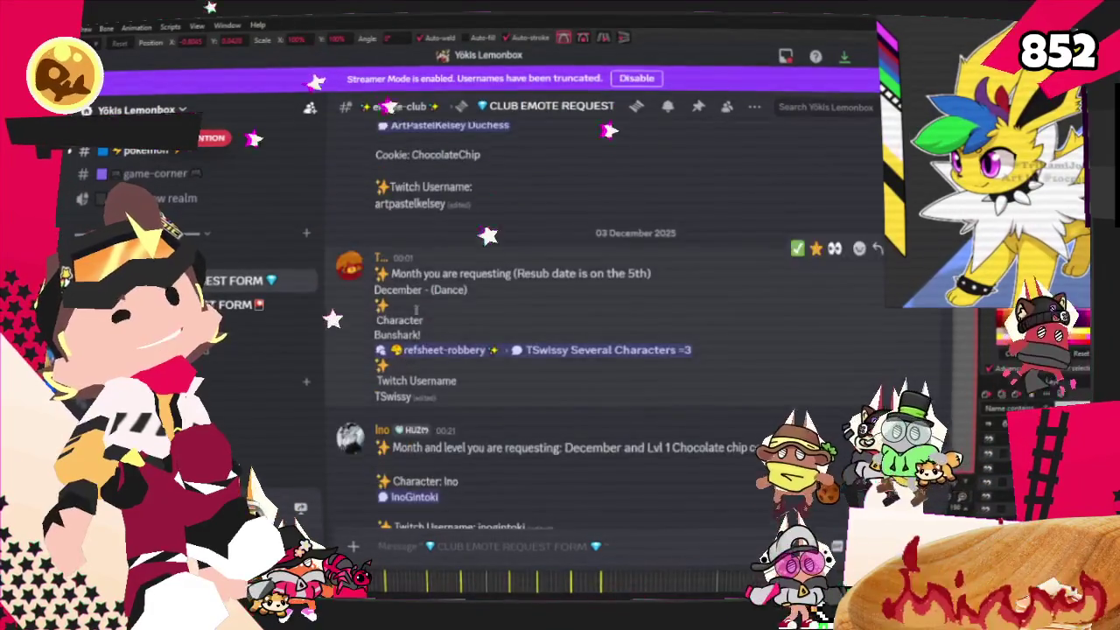
scroll(418, 297, "down", 3)
scroll(418, 229, "down", 3)
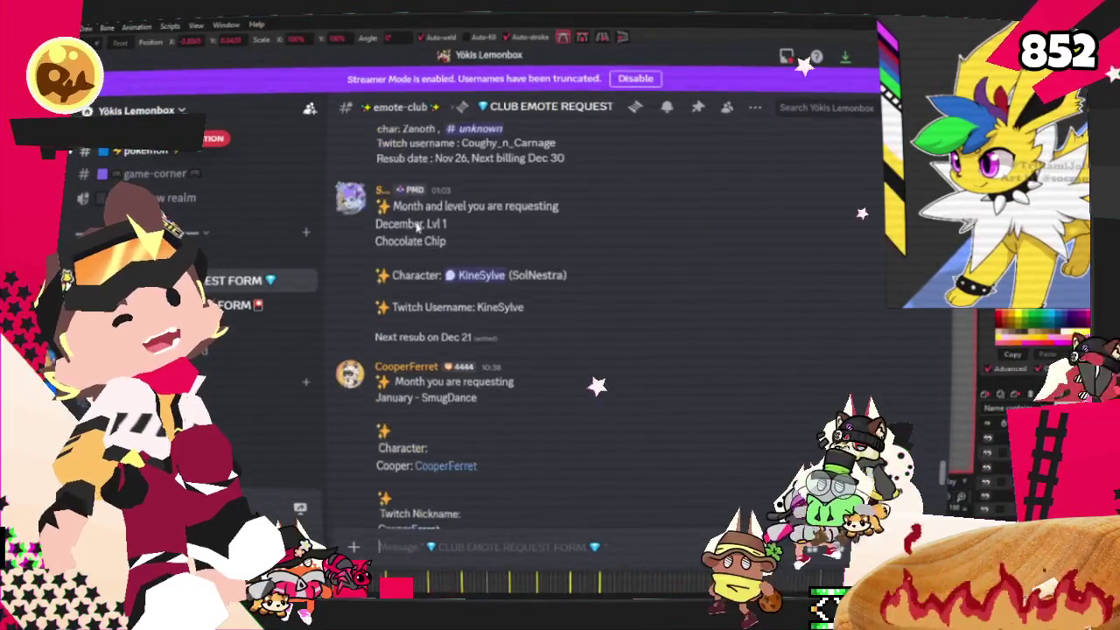
scroll(424, 192, "down", 2)
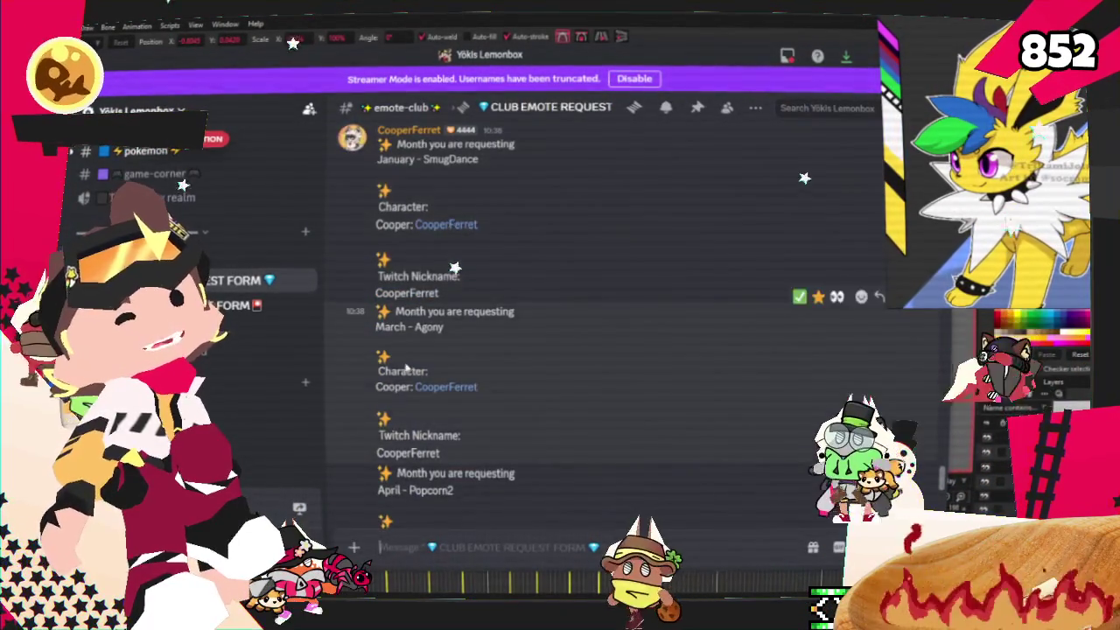
scroll(427, 175, "down", 2)
scroll(421, 280, "down", 3)
scroll(420, 359, "down", 2)
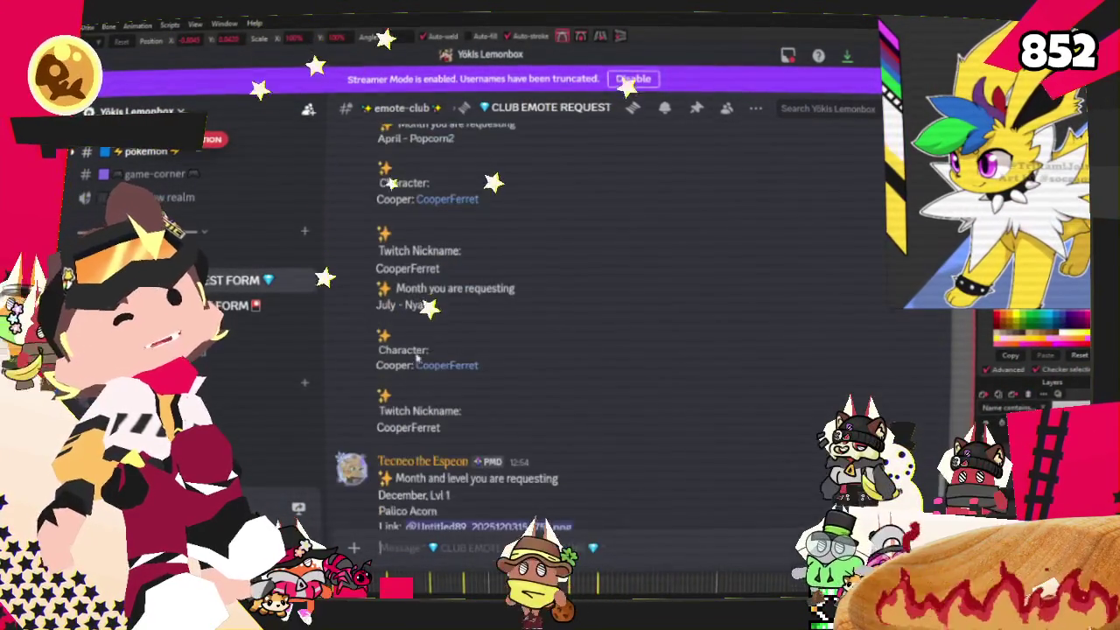
scroll(422, 324, "down", 3)
scroll(428, 350, "down", 2)
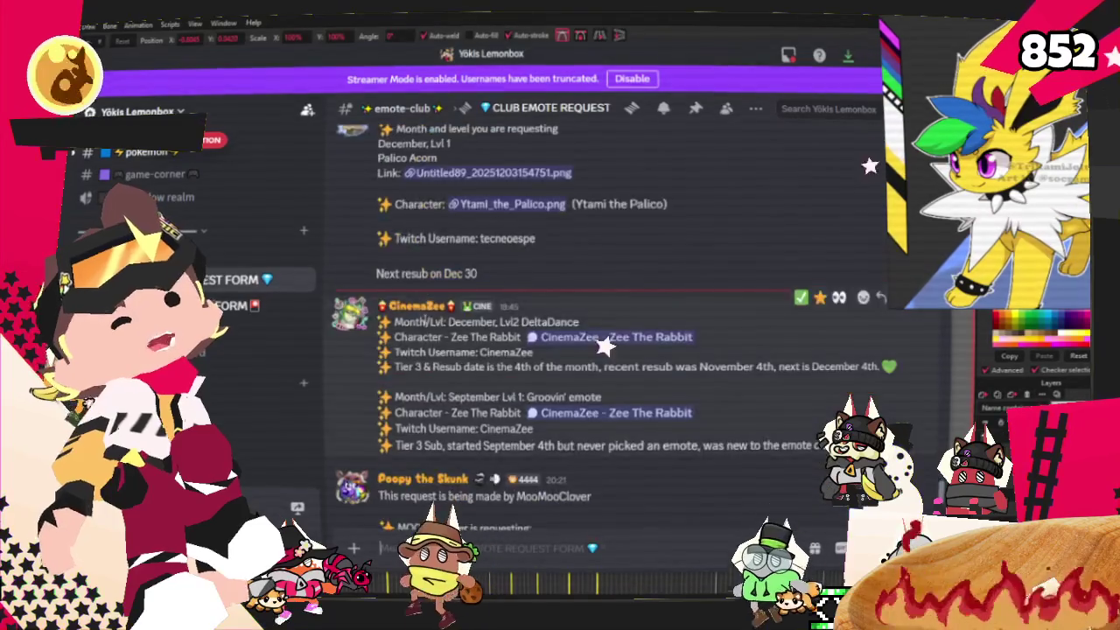
scroll(437, 420, "down", 4)
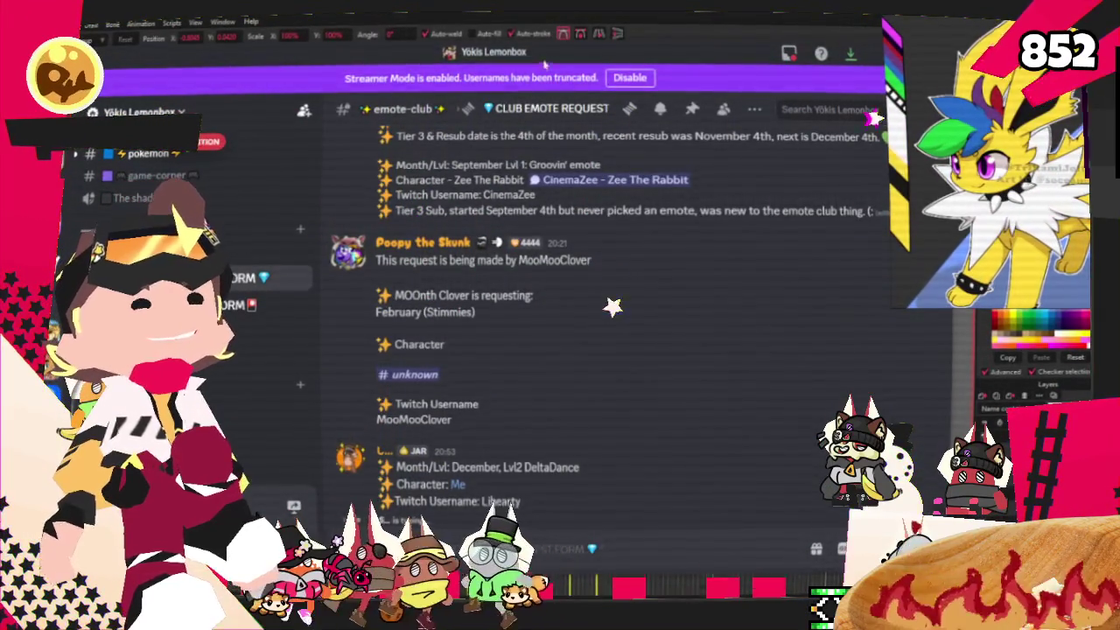
key("alt+Tab")
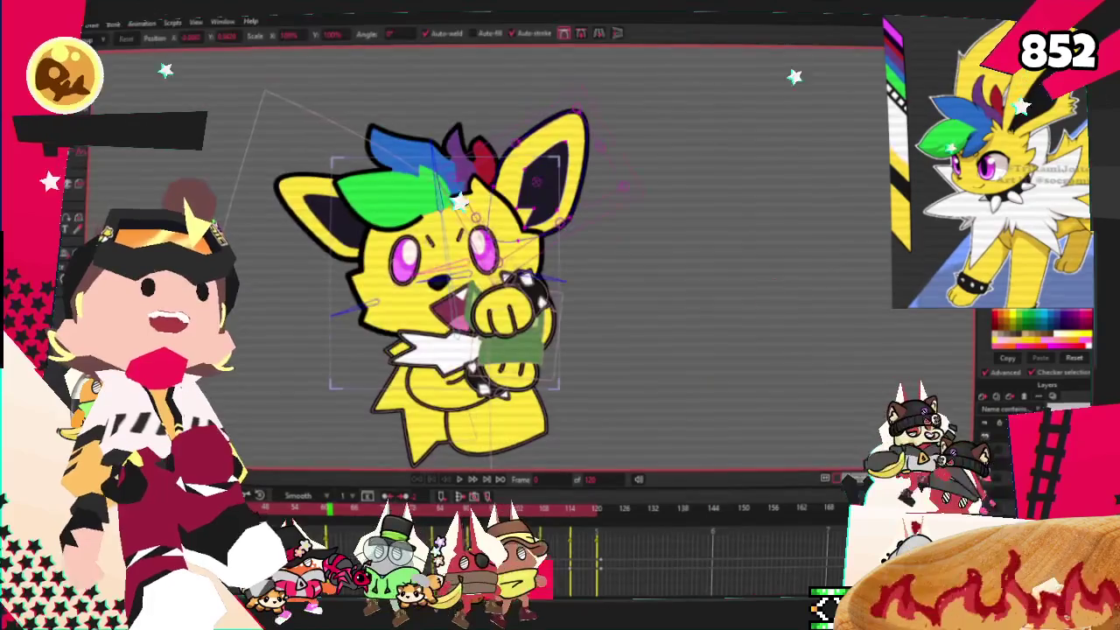